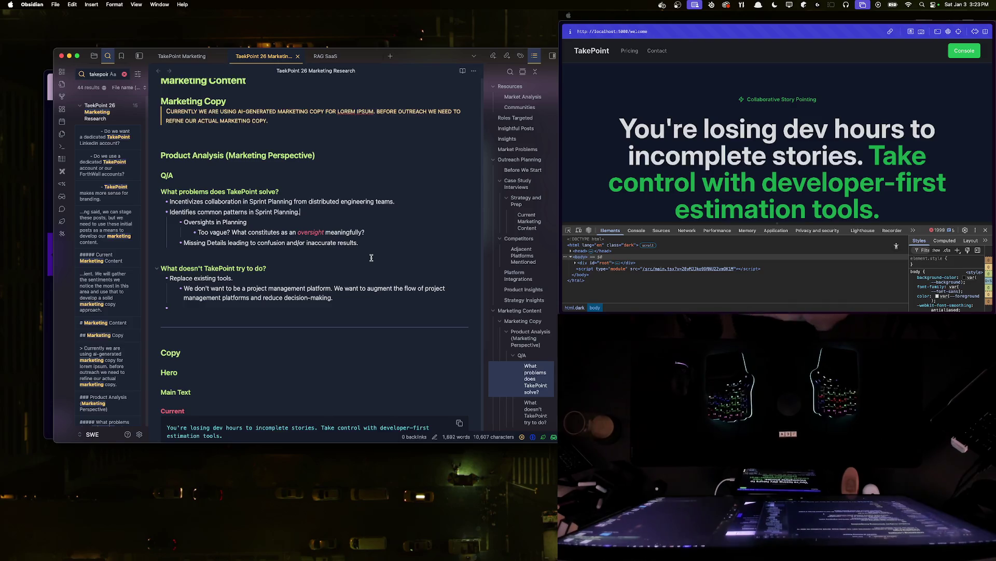
- Add the heading '##### Why use TakePoint at all?' below the previous list with an empty bullet under it
{"action": "key", "text": "Down"}
{"action": "key", "text": "Down"}
{"action": "key", "text": "Down"}
{"action": "key", "text": "BackSpace"}
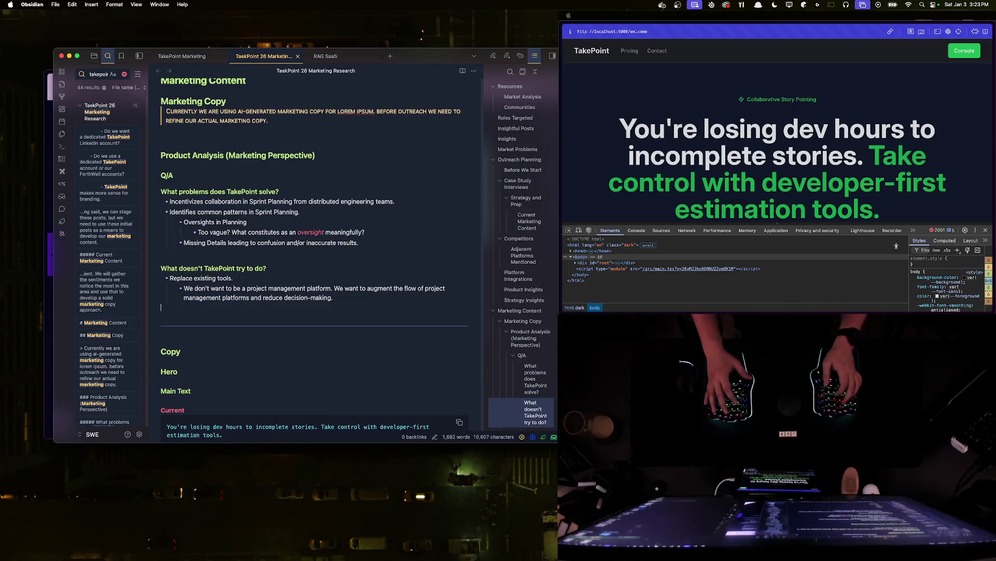
{"action": "key", "text": "Return"}
{"action": "type", "text": "####"}
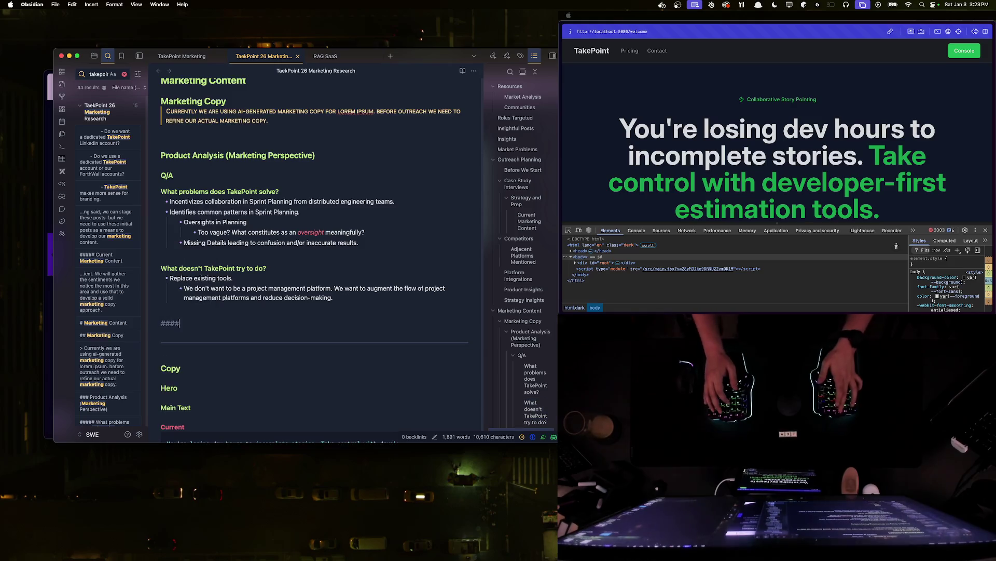
{"action": "type", "text": "# Why use Ta"}
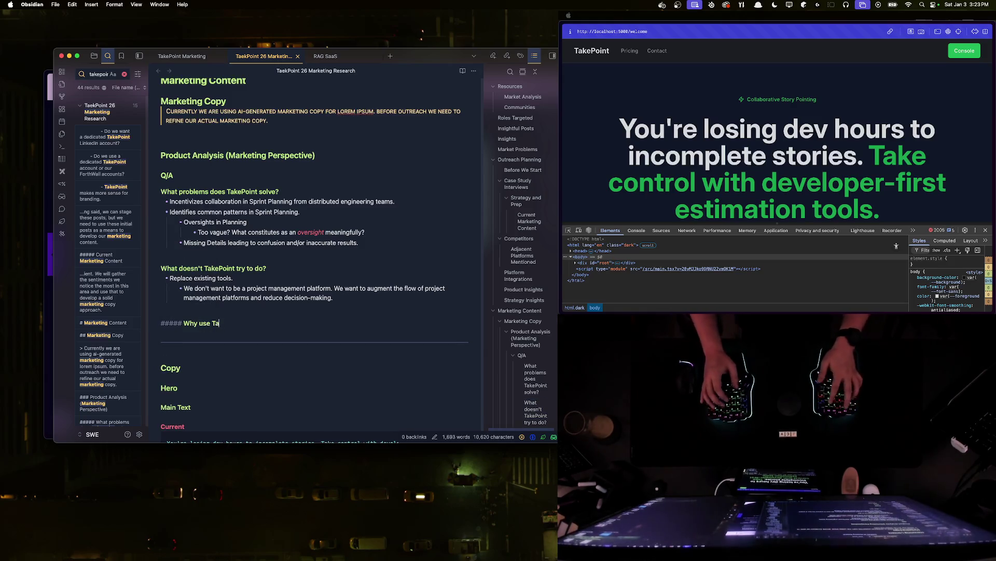
{"action": "type", "text": "kePoint at all?"}
{"action": "key", "text": "Return"}
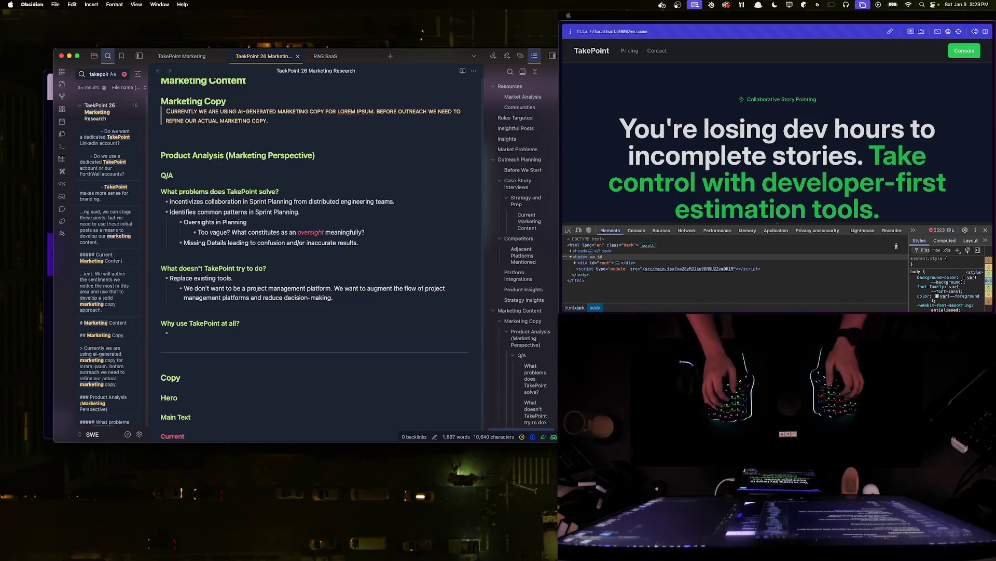
{"action": "type", "text": "Oversights in"}
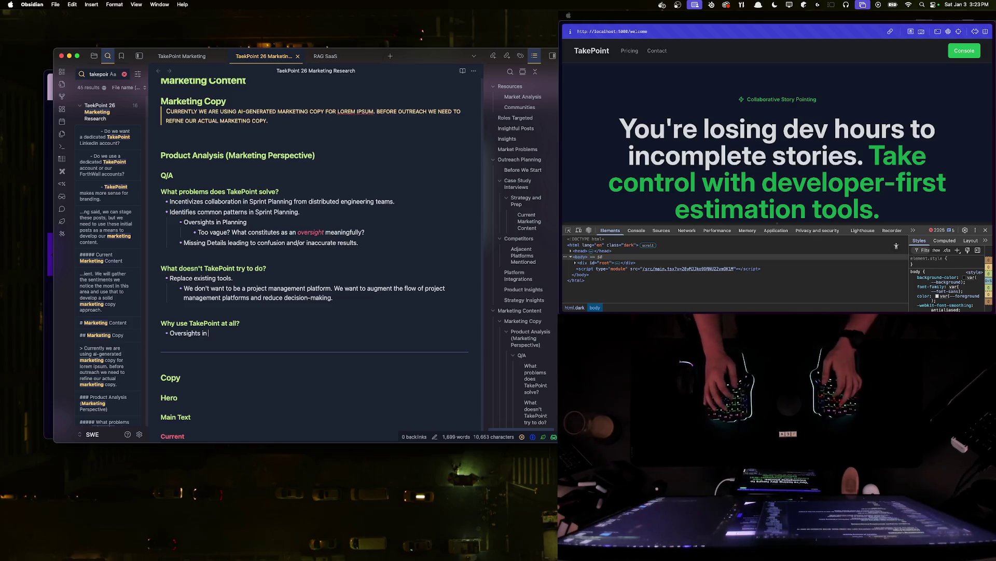
{"action": "type", "text": "lanning lead to measurable losses in time and velocity."}
- Write the bullet that planning oversights cause measurable losses in time and velocity, then leave a blank line
{"action": "key", "text": "Return"}
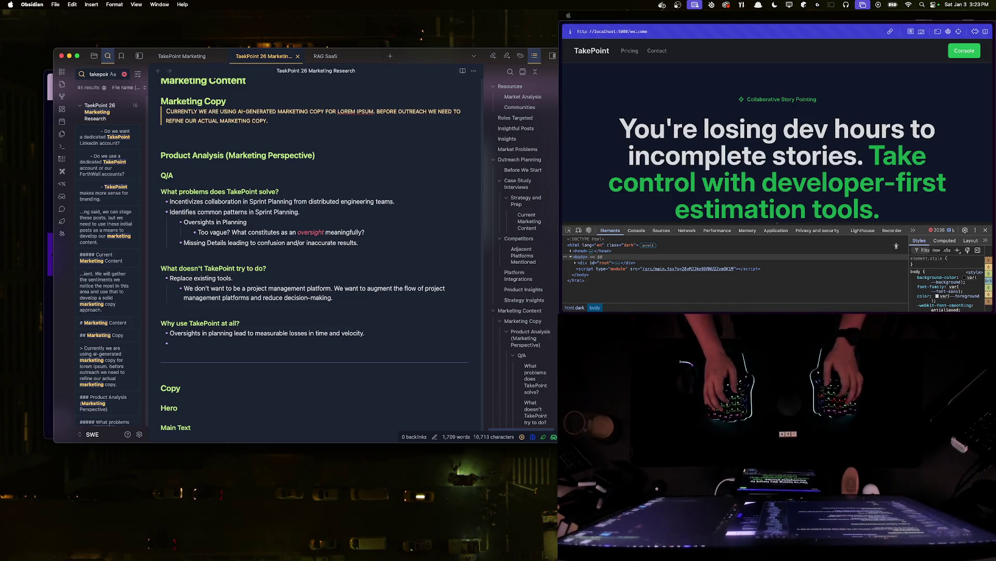
{"action": "key", "text": "BackSpace"}
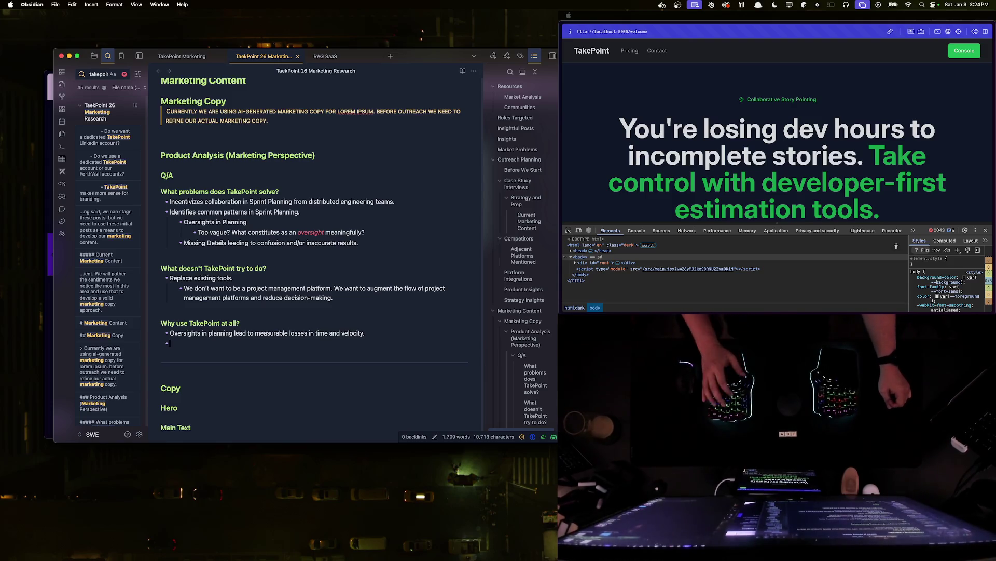
{"action": "key", "text": "Return"}
{"action": "key", "text": "Return"}
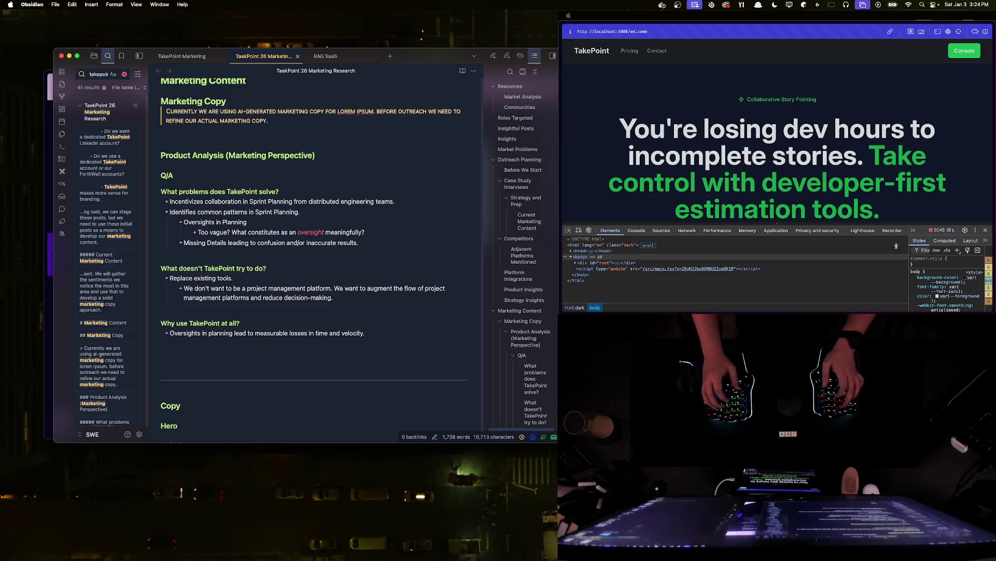
{"action": "type", "text": "- "}
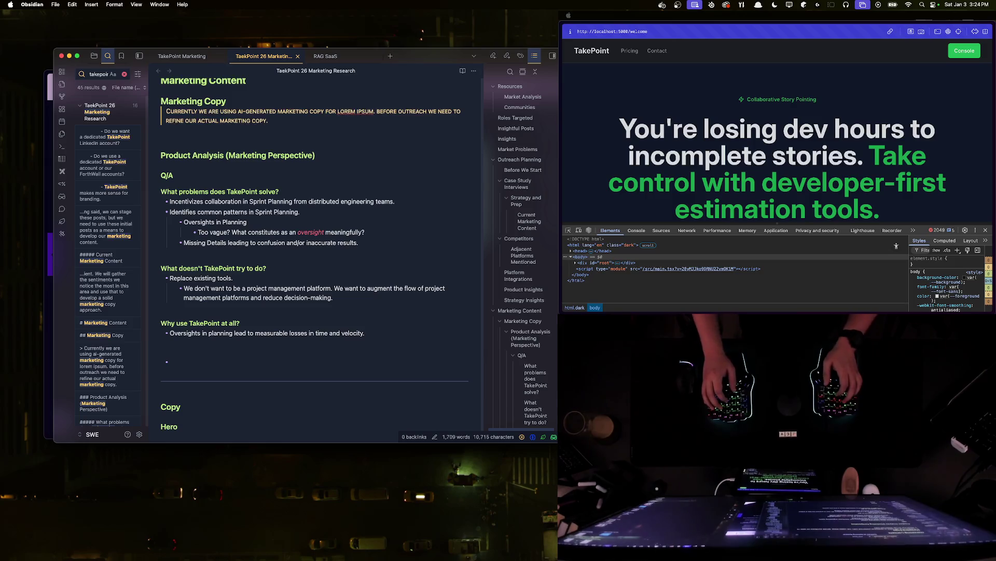
{"action": "type", "text": " plus 2 is definitely4."}
- Add bullets: 2 plus 2 is definitely 4, Person A articulates this, Person B hears '2 and 2 is Fore'
{"action": "key", "text": "Return"}
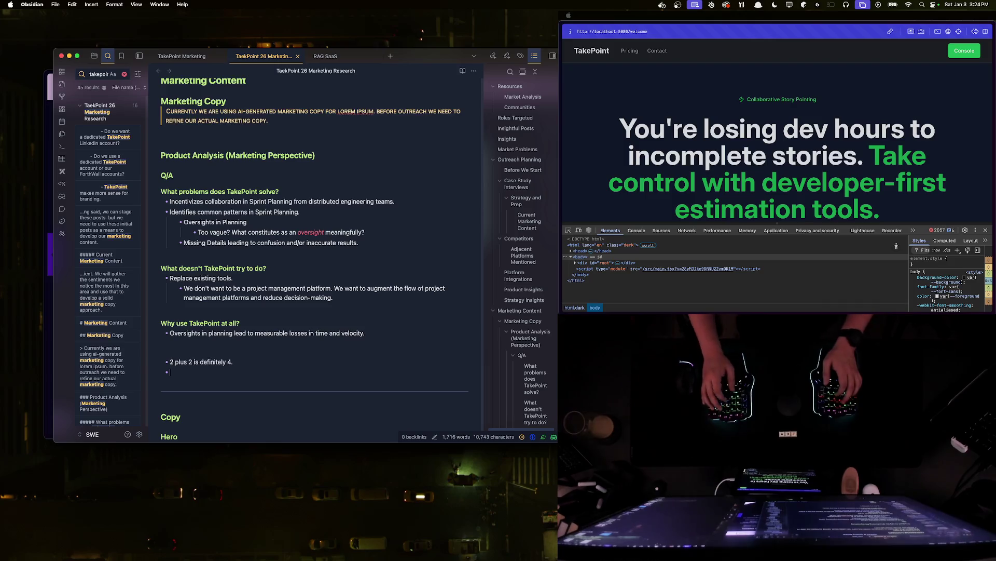
{"action": "type", "text": "Person A"}
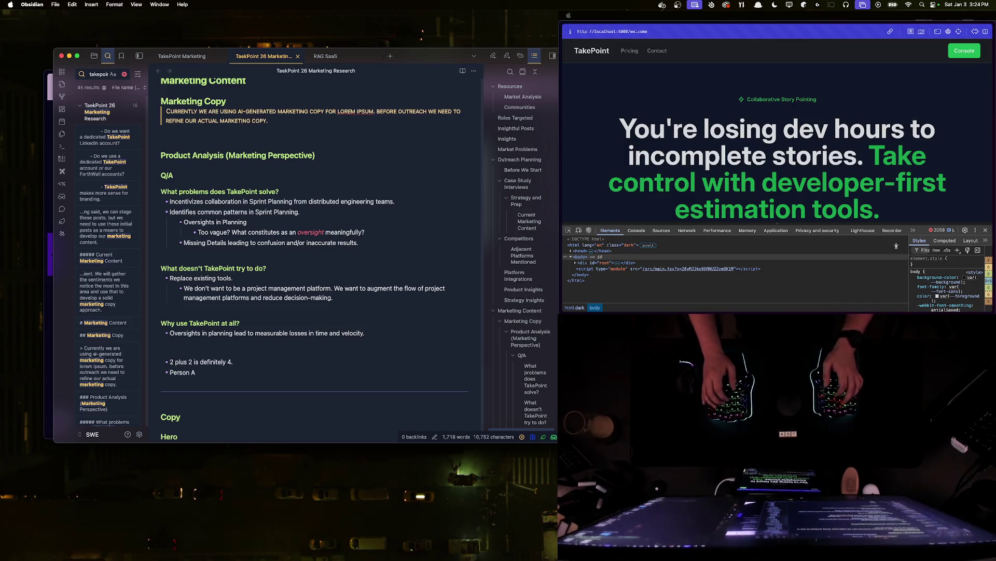
{"action": "type", "text": " articulates that this is the case."}
{"action": "key", "text": "Return"}
{"action": "type", "text": "Perso"}
{"action": "key", "text": "BackSpace"}
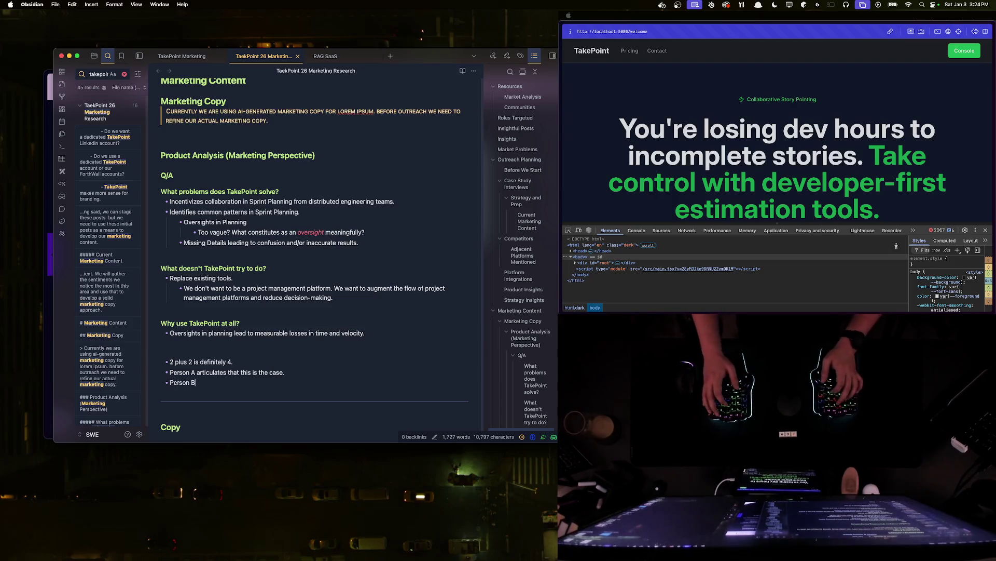
{"action": "type", "text": "hears"}
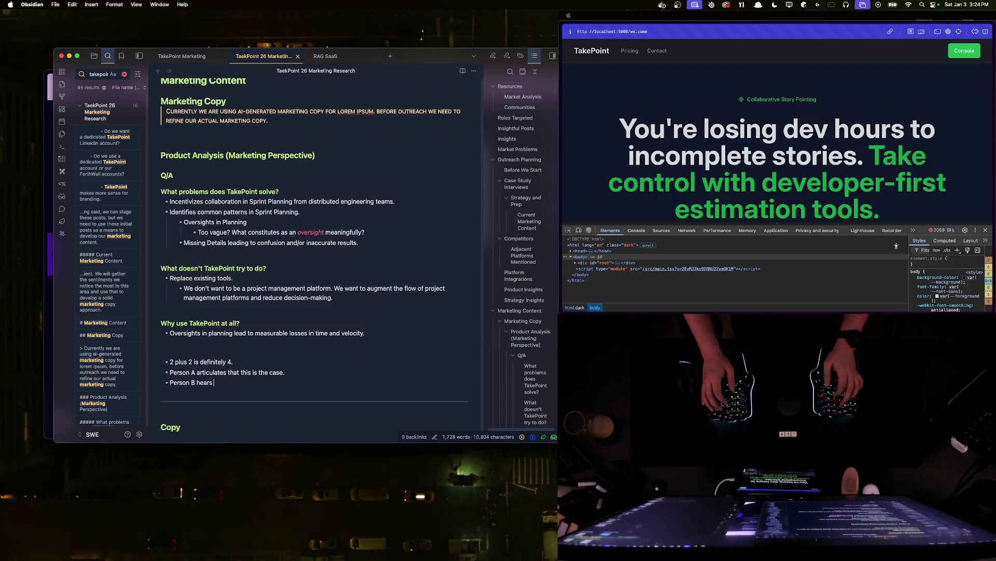
{"action": "type", "text": " 2 and 2 "}
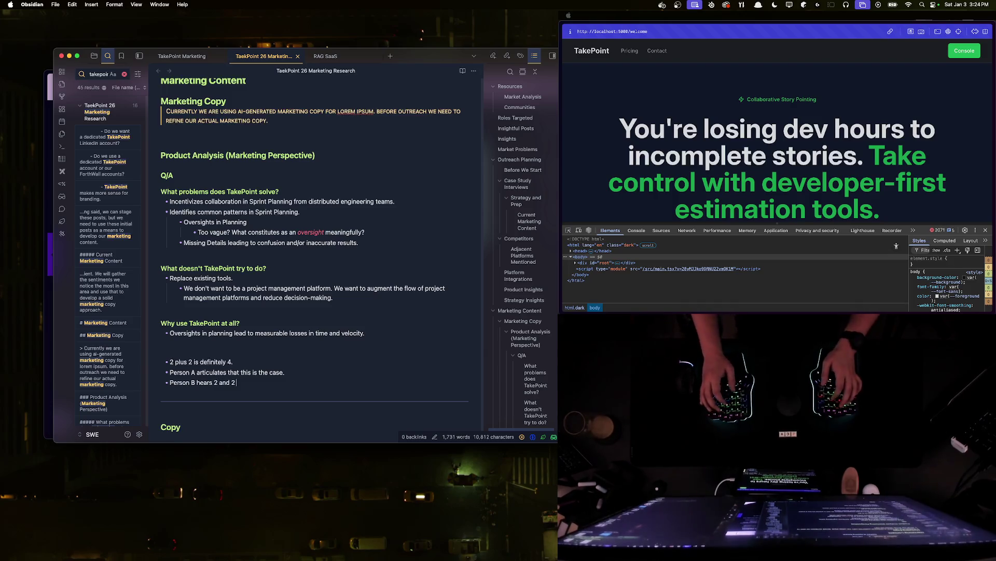
{"action": "type", "text": "is Fo"}
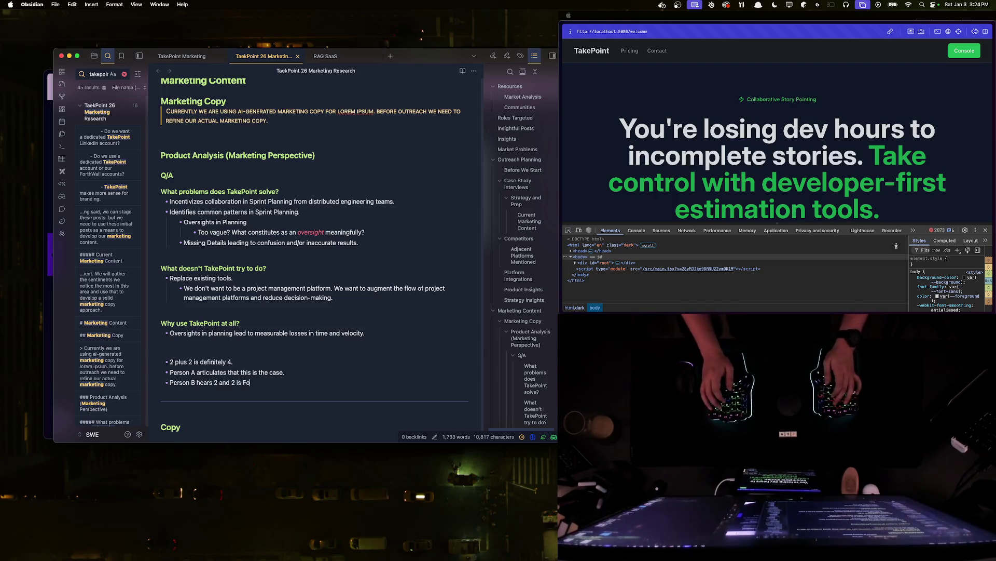
{"action": "type", "text": "re."}
{"action": "key", "text": "Return"}
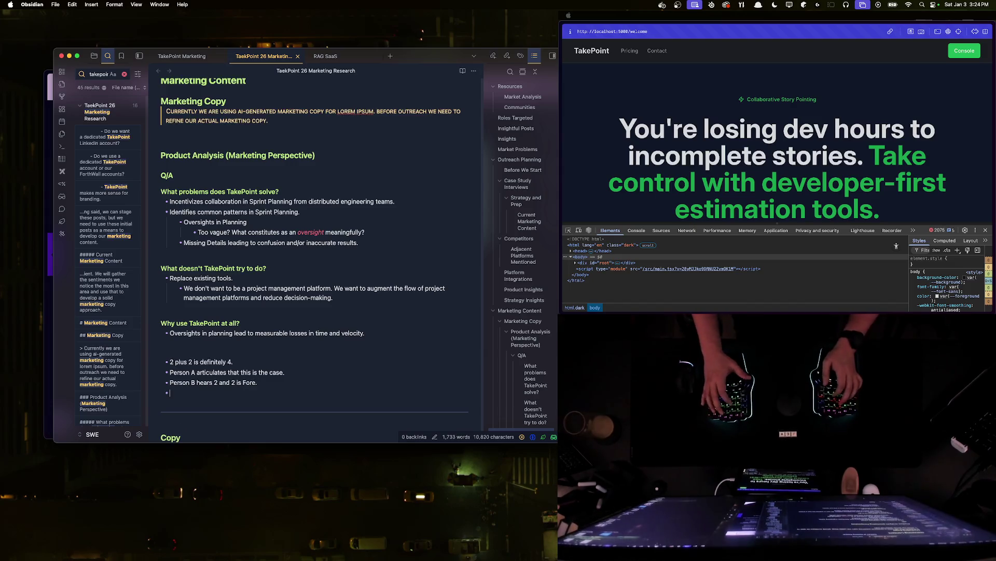
{"action": "type", "text": "Person"}
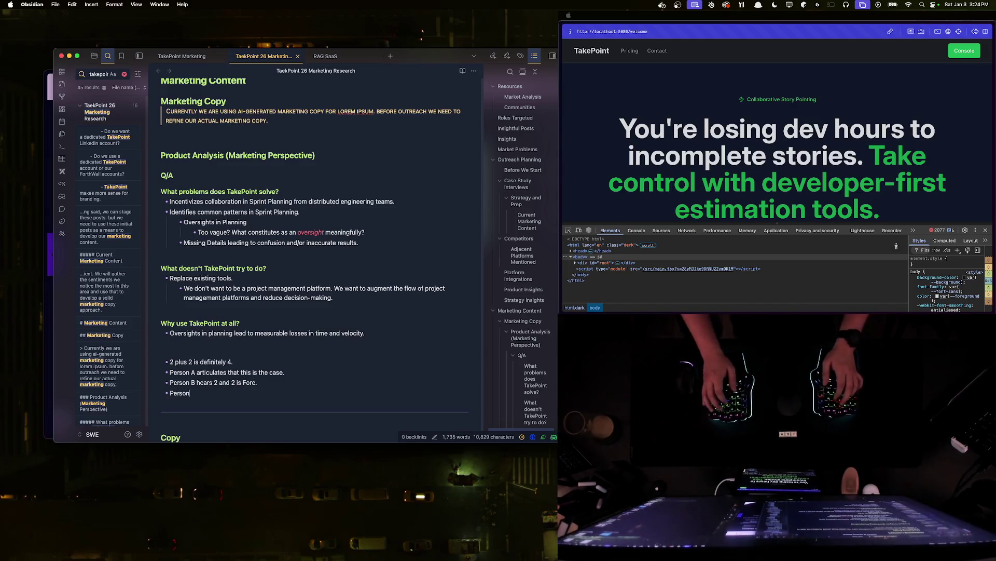
{"action": "type", "text": " A and Person"}
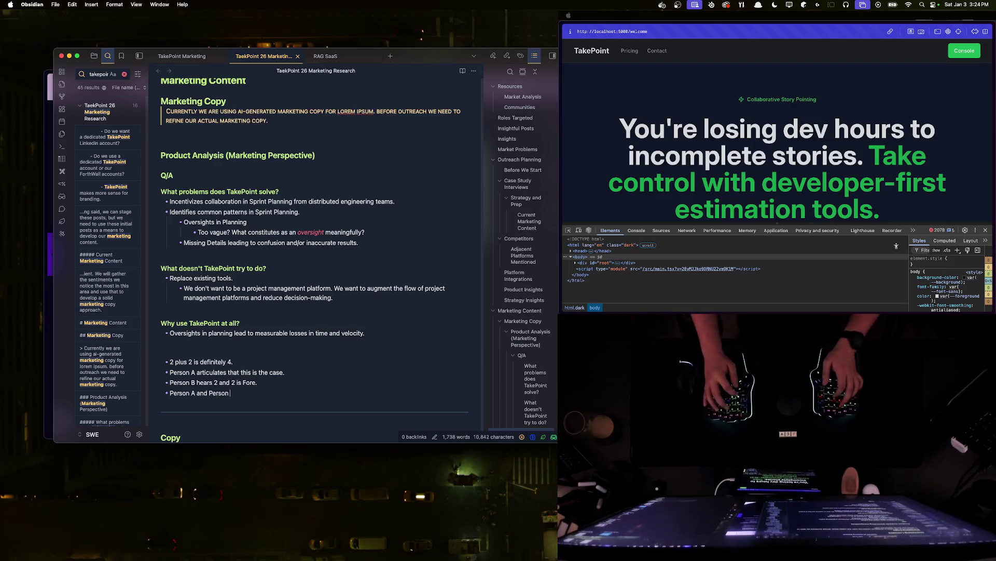
{"action": "type", "text": " both articulates te the 2 and 2 is "}
{"action": "type", "text": " (Fore"}
- Add bullets that both articulate 2 and 2 is 4 (Fore) and Person B is *confused* but validated, then move to the browser
{"action": "key", "text": "Return"}
{"action": "type", "text": "Perso"}
{"action": "type", "text": "is *confused* but can't know they're confused, b"}
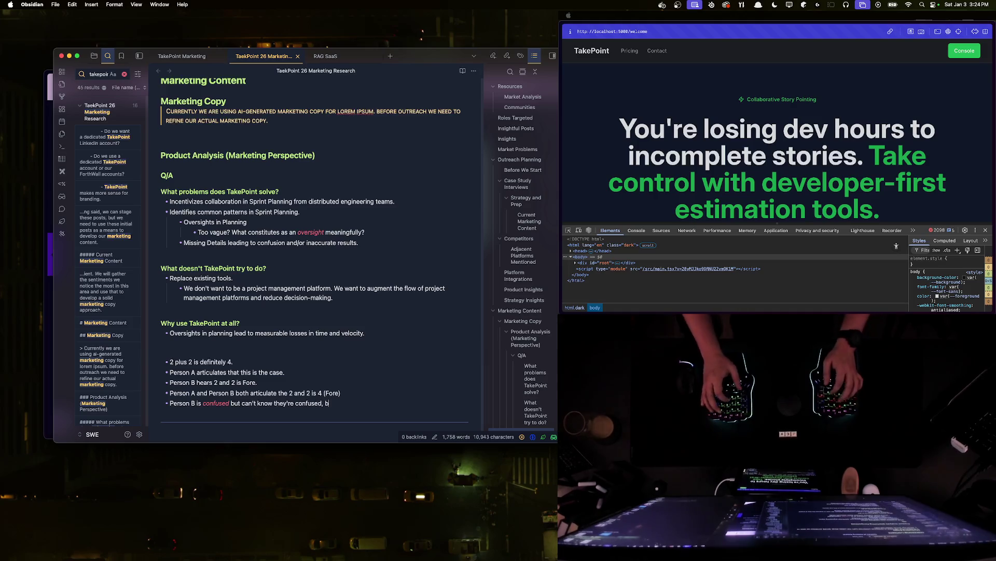
{"action": "type", "text": "ecause they're validated."}
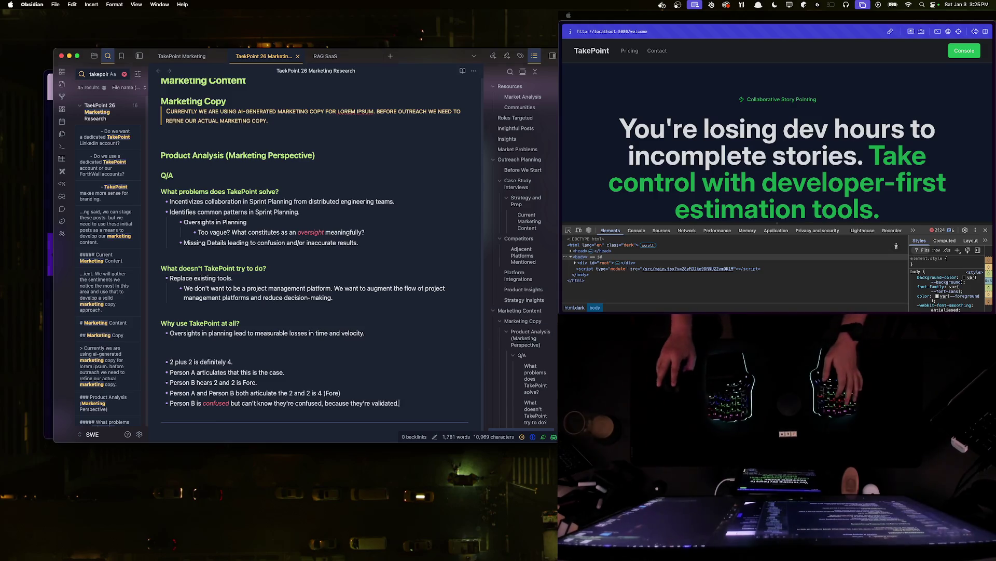
{"action": "key", "text": "super+Tab"}
{"action": "key", "text": "super+t"}
{"action": "type", "text": "confused but certain"}
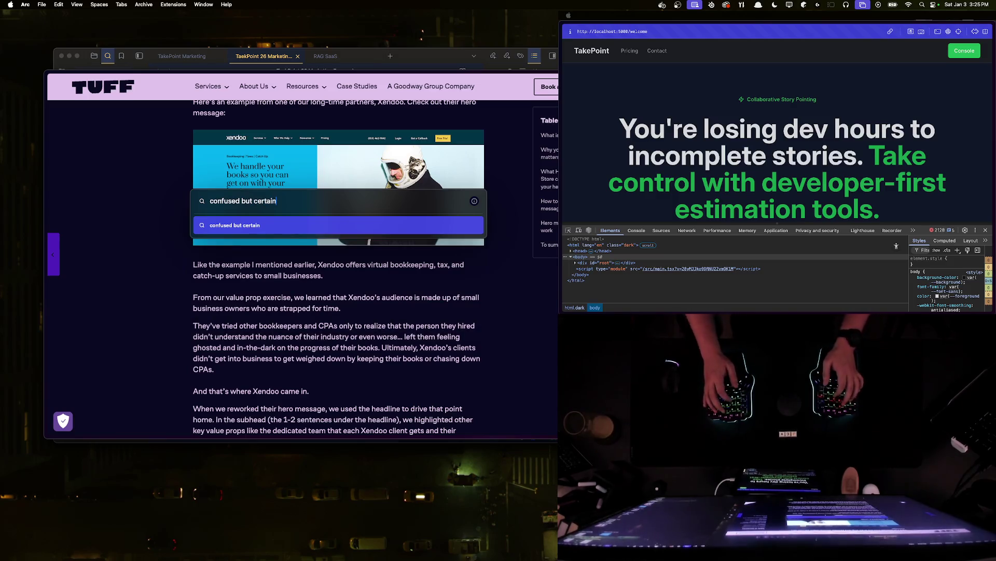
{"action": "type", "text": " they're correct"}
- Search Google for 'confused but certain they're not confused', view the cognitive dissonance result and return to the results
{"action": "key", "text": "Return"}
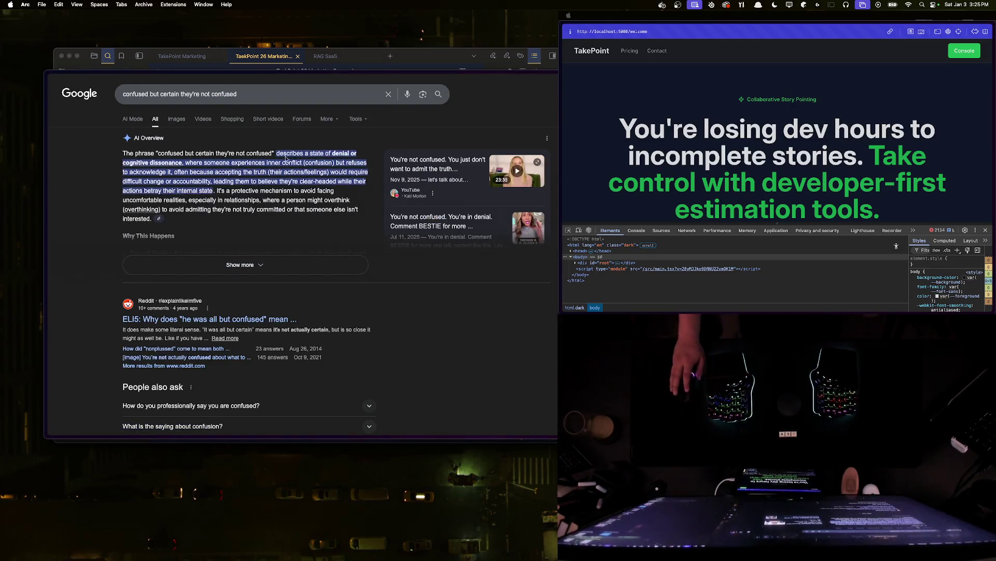
{"action": "left_click", "coordinate": [140, 162]}
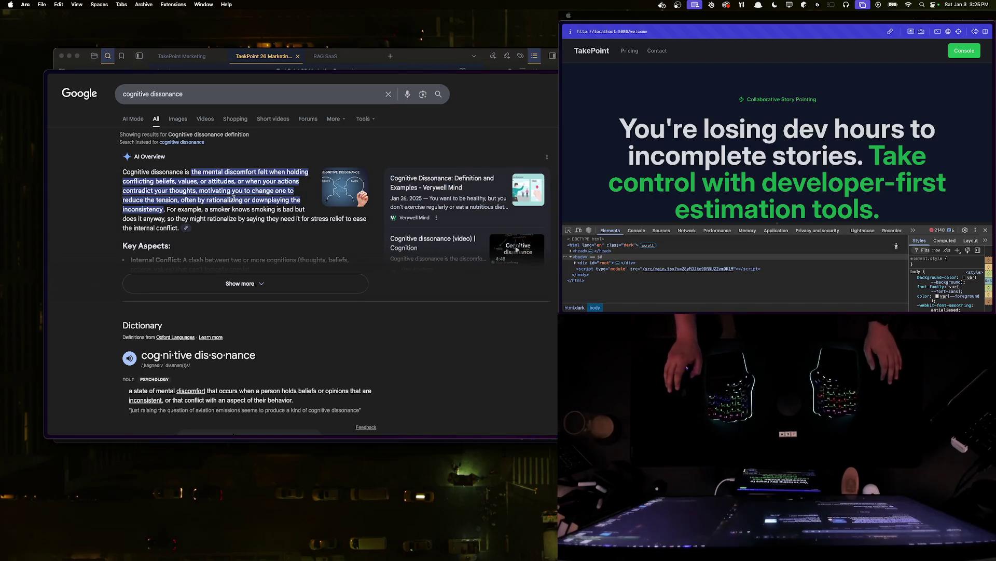
{"action": "key", "text": "super+bracketleft"}
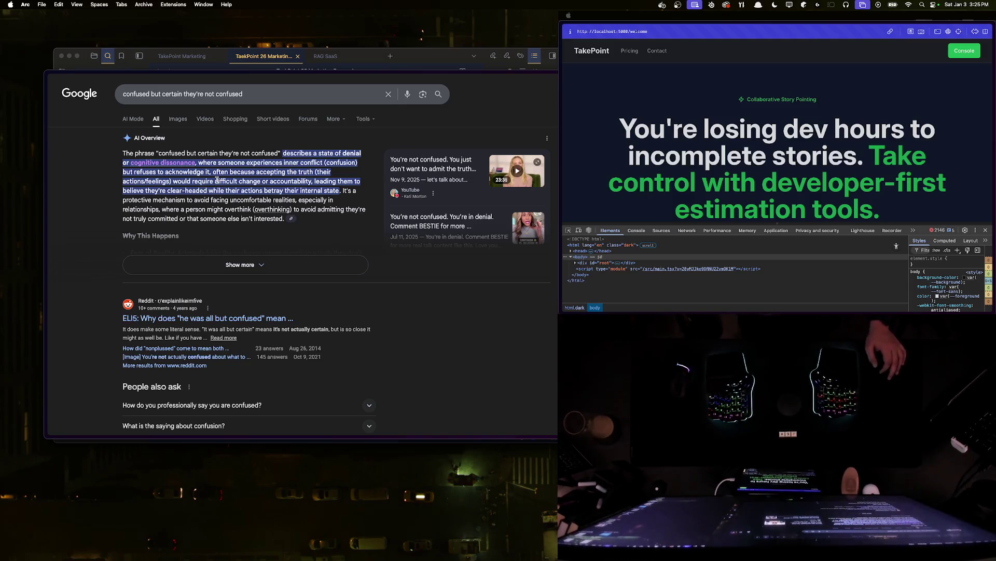
{"action": "scroll", "coordinate": [249, 183], "scroll_direction": "down", "scroll_amount": 3}
{"action": "scroll", "coordinate": [248, 183], "scroll_direction": "down", "scroll_amount": 3}
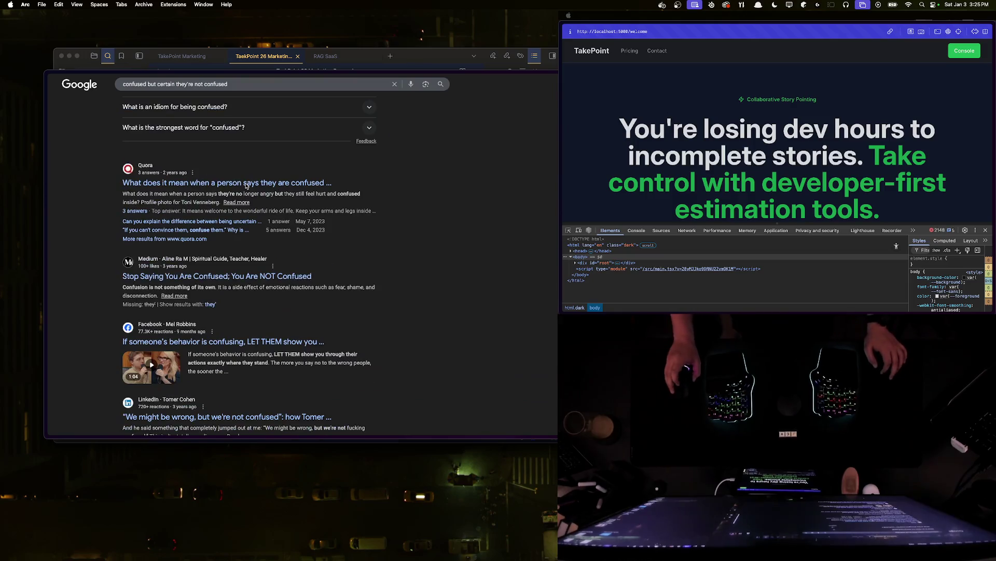
{"action": "scroll", "coordinate": [246, 179], "scroll_direction": "up", "scroll_amount": 6}
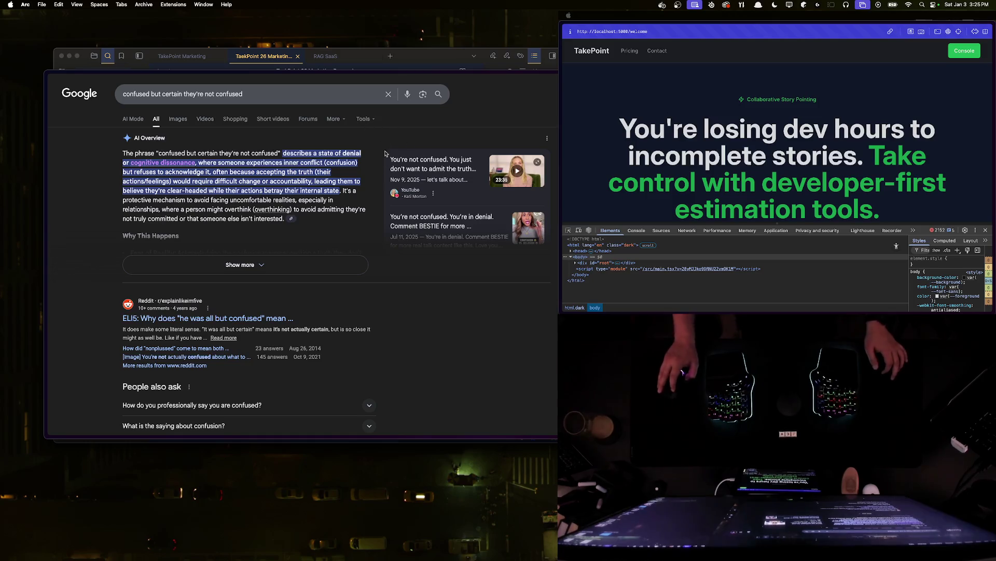
- Launch Claude and begin the question 'What would it be called if someone is…' in a new chat
{"action": "key", "text": "super+t"}
{"action": "type", "text": "card"}
{"action": "key", "text": "BackSpace"}
{"action": "key", "text": "BackSpace"}
{"action": "type", "text": "al"}
{"action": "key", "text": "BackSpace"}
{"action": "key", "text": "BackSpace"}
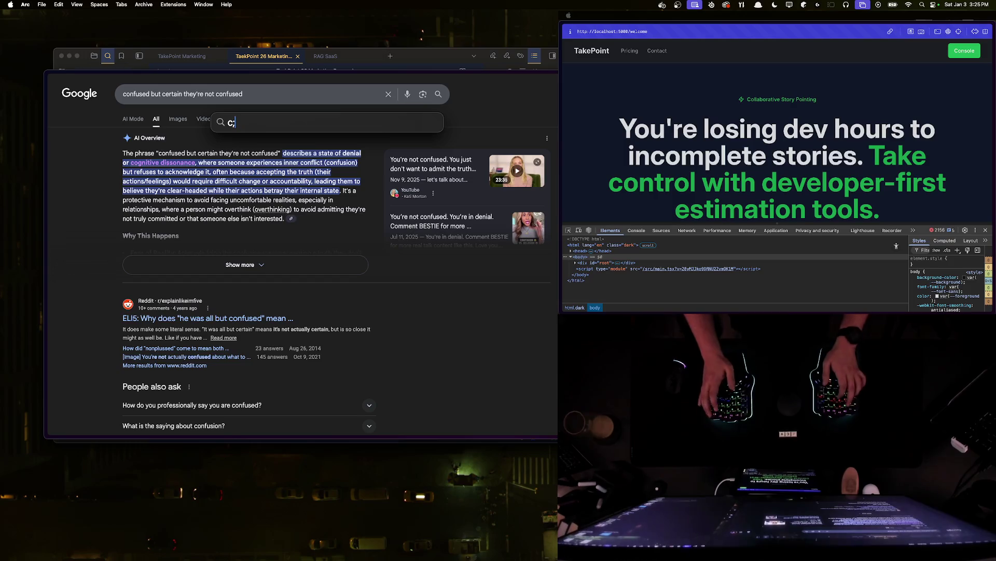
{"action": "type", "text": "laude"}
{"action": "key", "text": "Return"}
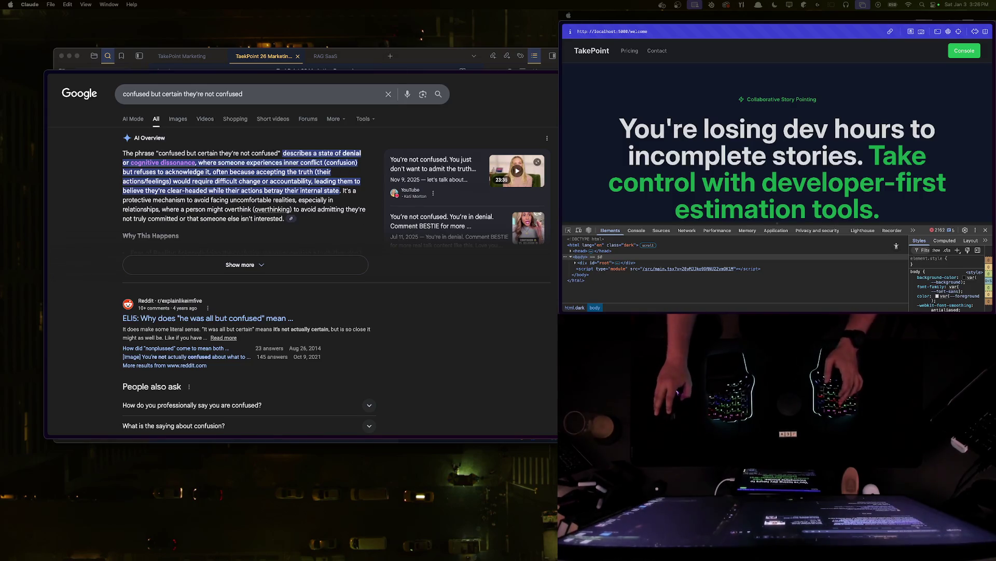
{"action": "type", "text": "What would it b"}
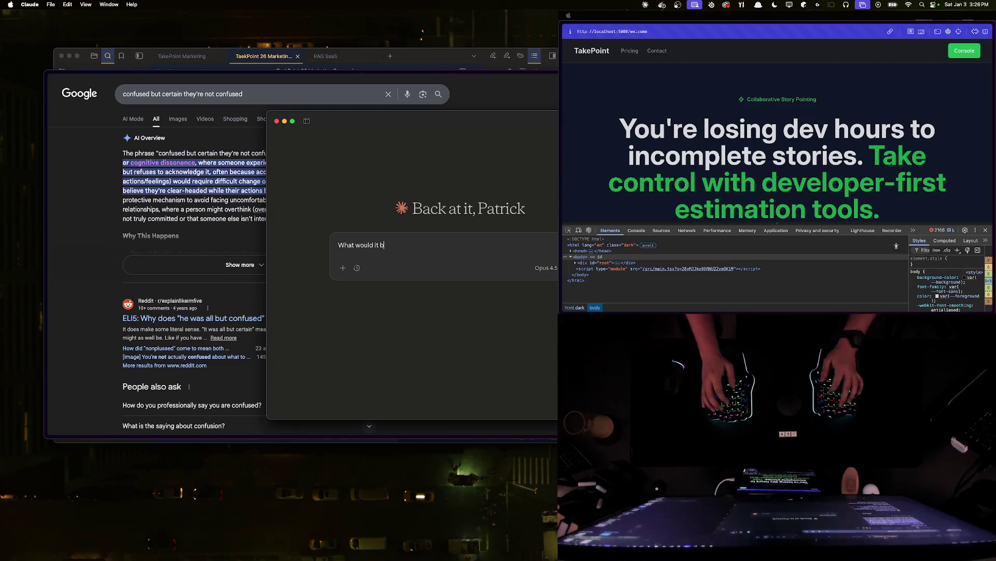
{"action": "type", "text": "e calle"}
{"action": "type", "text": " a"}
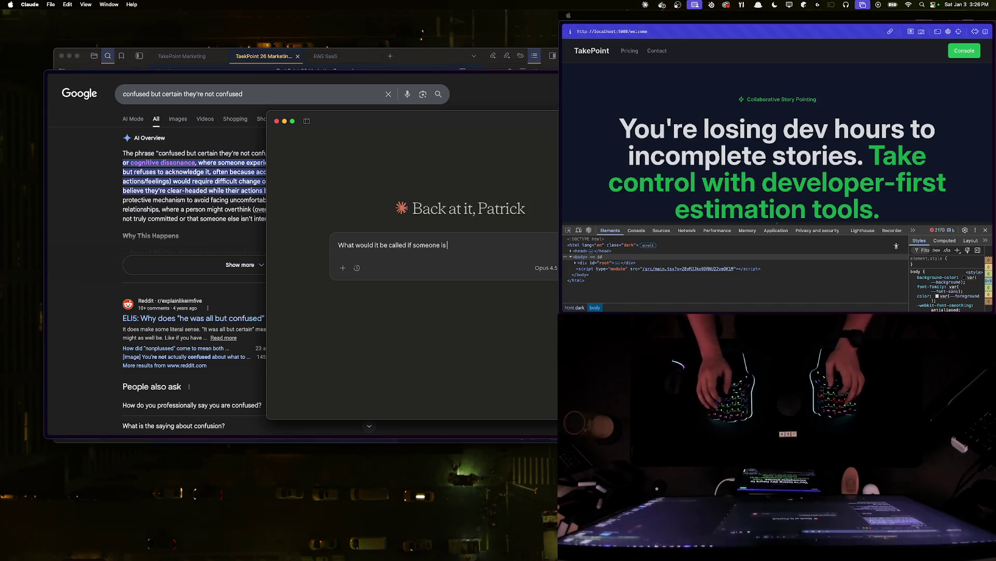
{"action": "type", "text": "onfused\""}
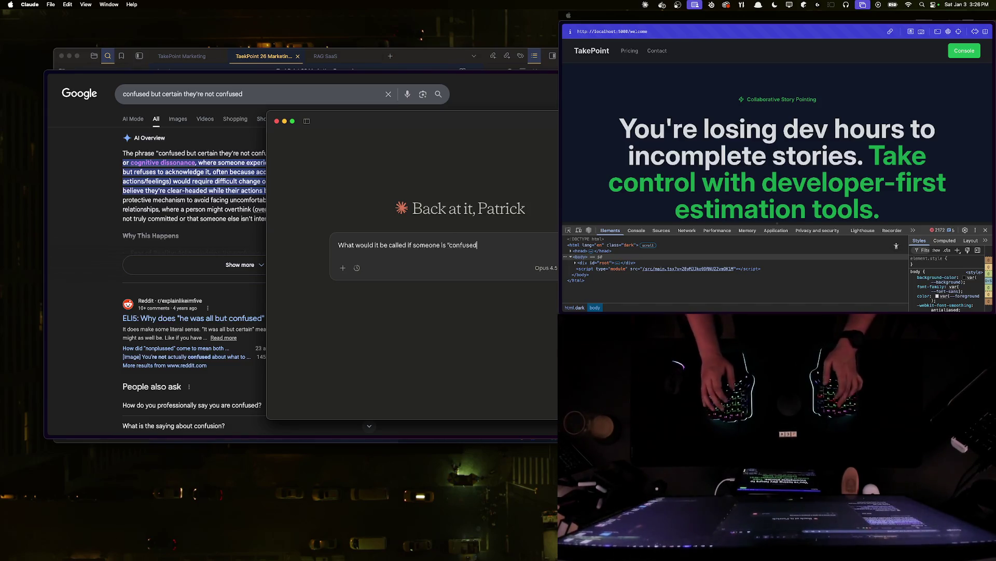
{"action": "key", "text": "BackSpace"}
{"action": "key", "text": "BackSpace"}
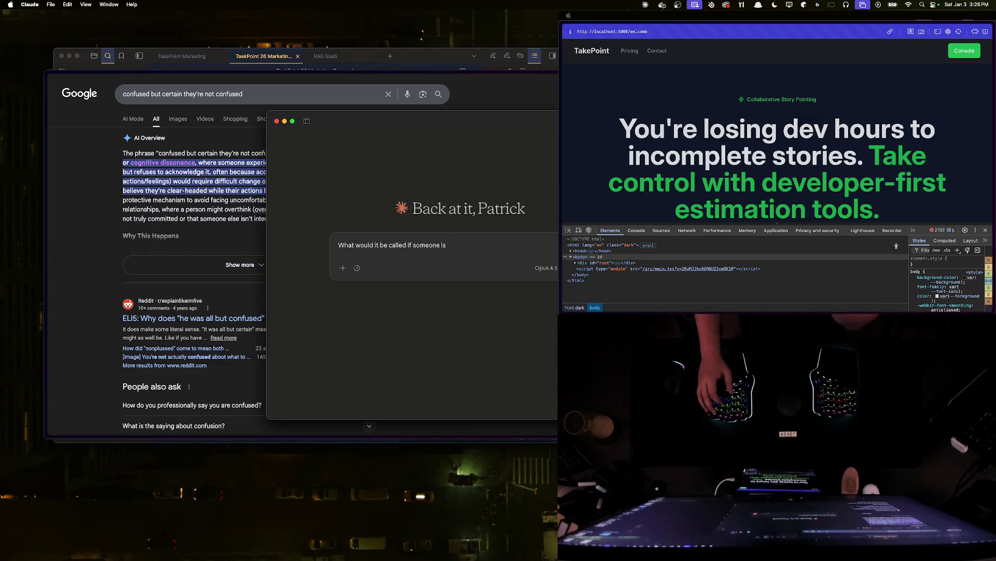
{"action": "type", "text": "wrong about something but they're co "}
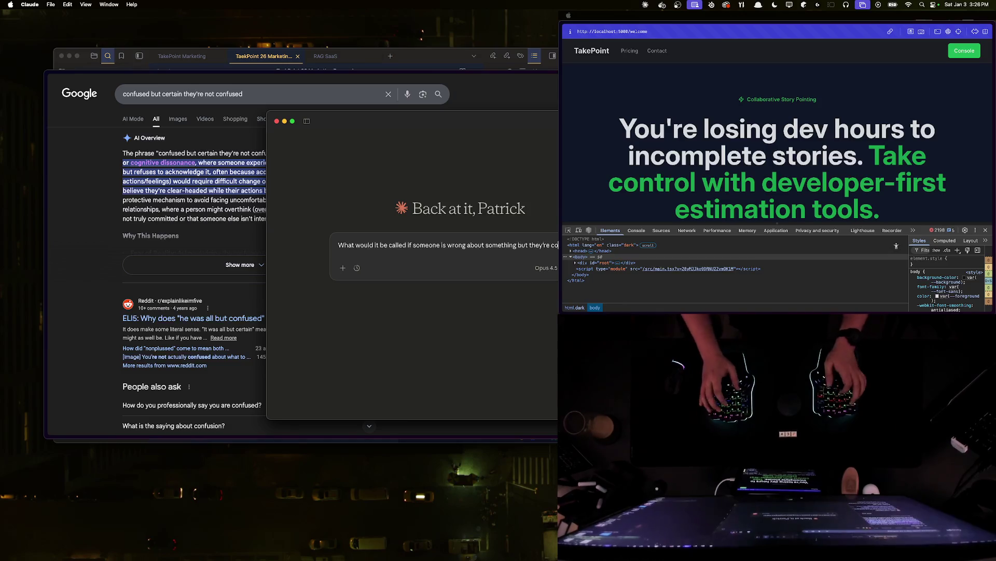
{"action": "type", "text": "their re"}
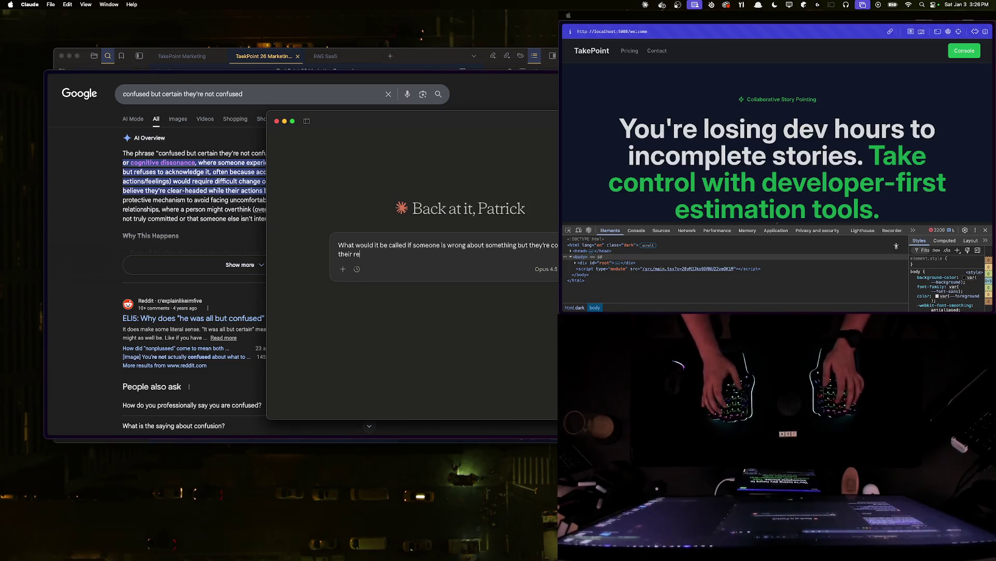
{"action": "type", "text": "asoning to get the"}
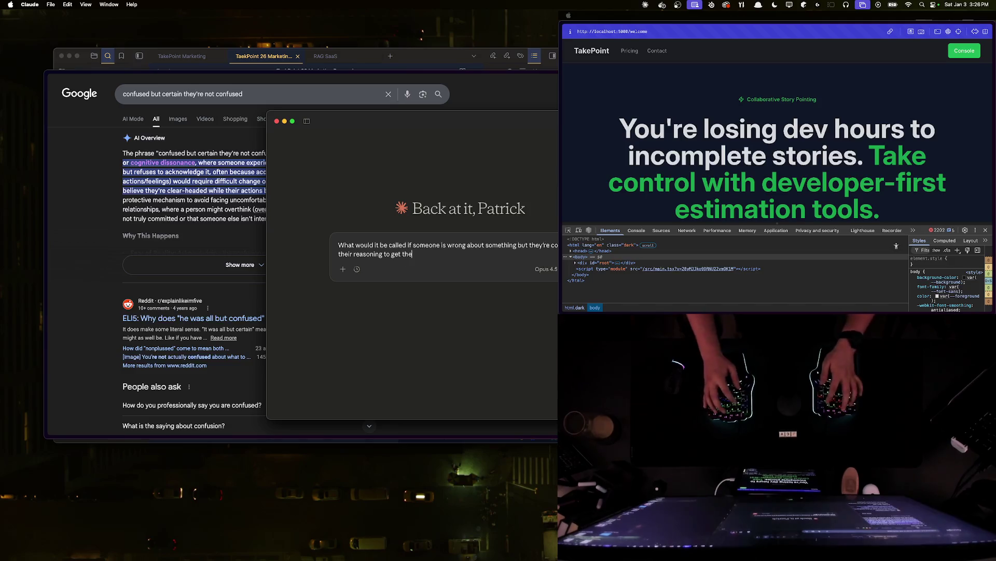
{"action": "type", "text": "re."}
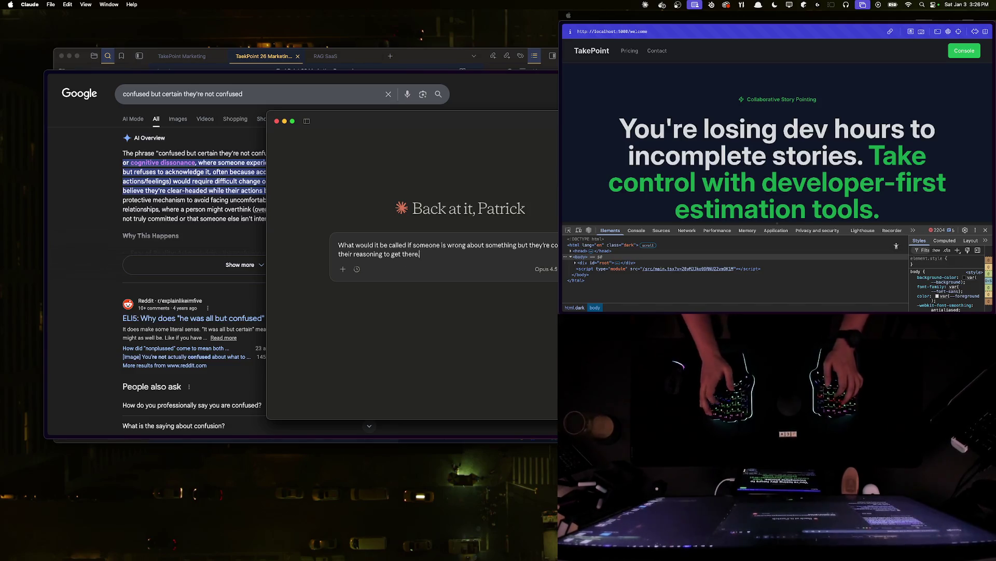
{"action": "type", "text": " For instance I"}
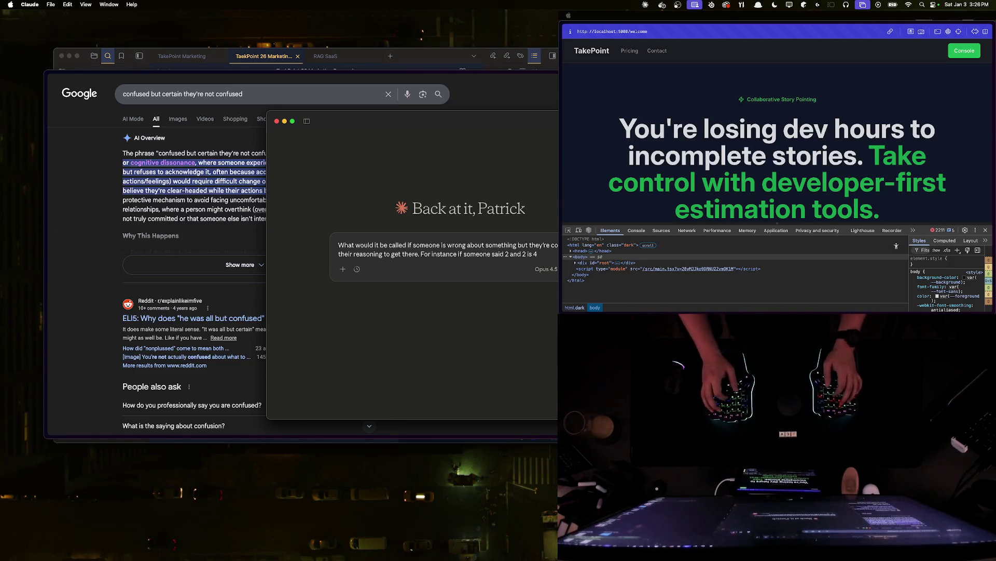
{"action": "type", "text": "hears 2 and 2 is \"fore\". They can"}
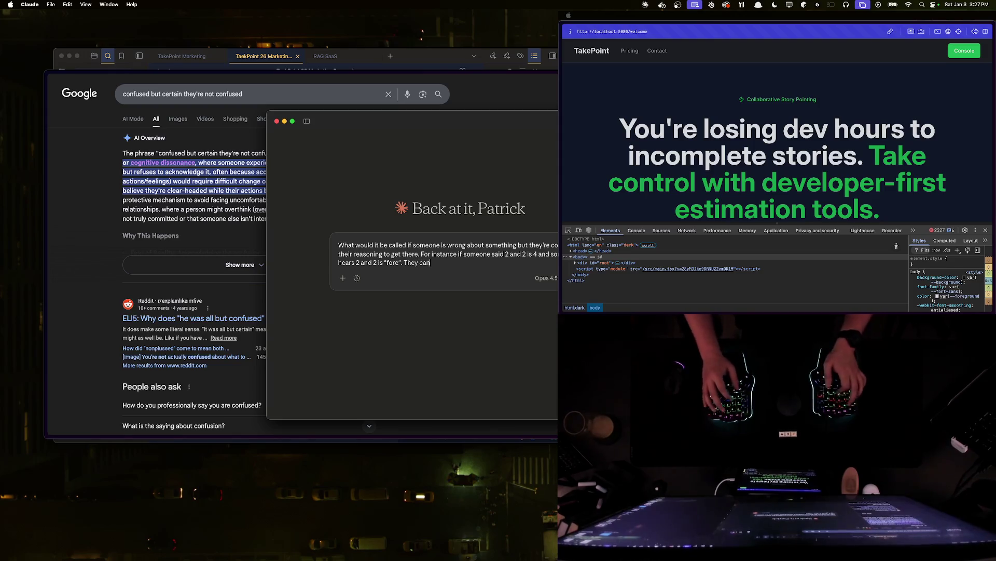
{"action": "type", "text": "'t know they"}
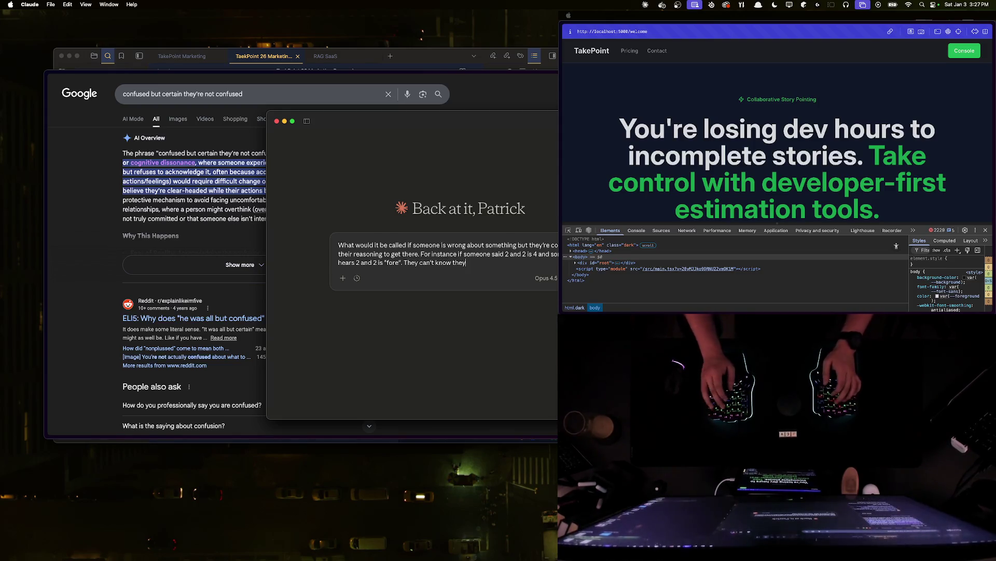
{"action": "type", "text": "use everythi"}
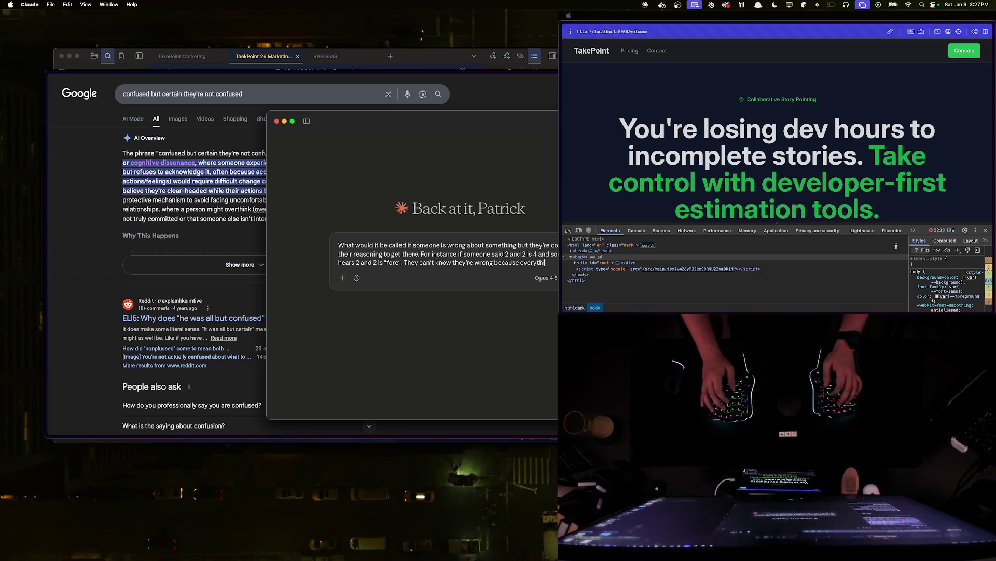
{"action": "type", "text": "everyone is telling them they're correct"}
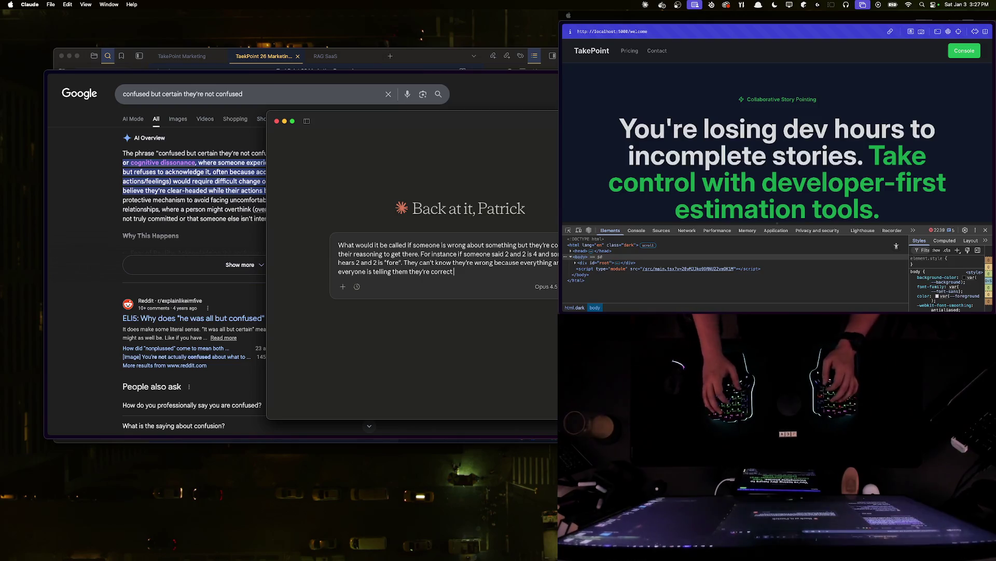
{"action": "type", "text": "erstanding."}
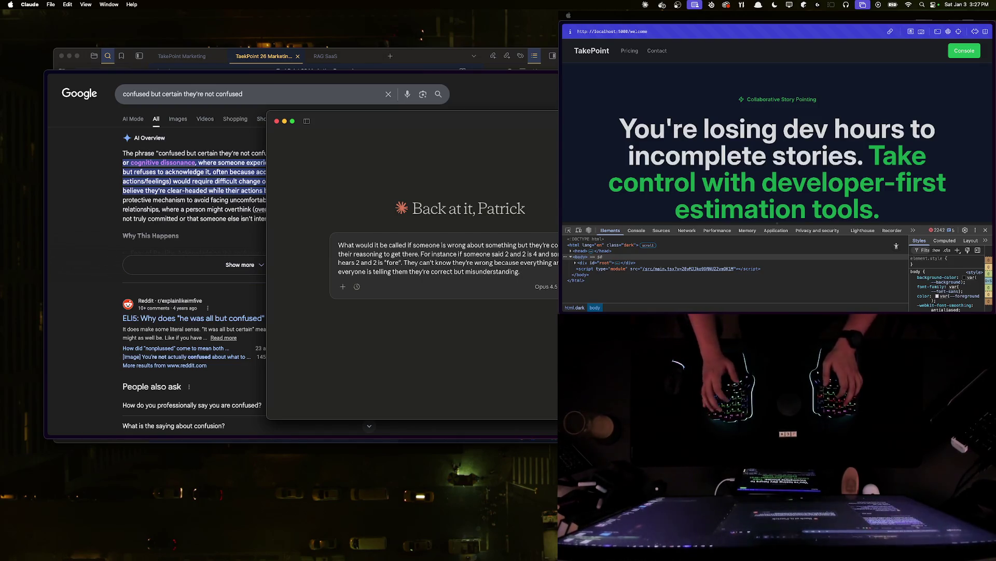
- Send Claude the 2 plus 2 'Fore' question ending 'Is there a name for this stigma?', then return to the Google results
{"action": "key", "text": "shift+Return"}
{"action": "type", "text": "Is there a name for this stigma"}
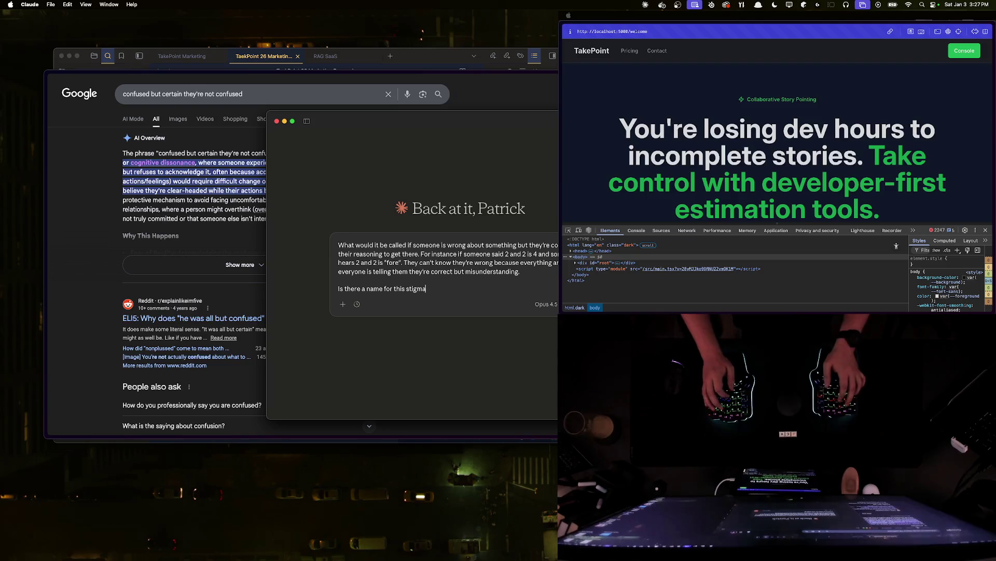
{"action": "type", "text": "?"}
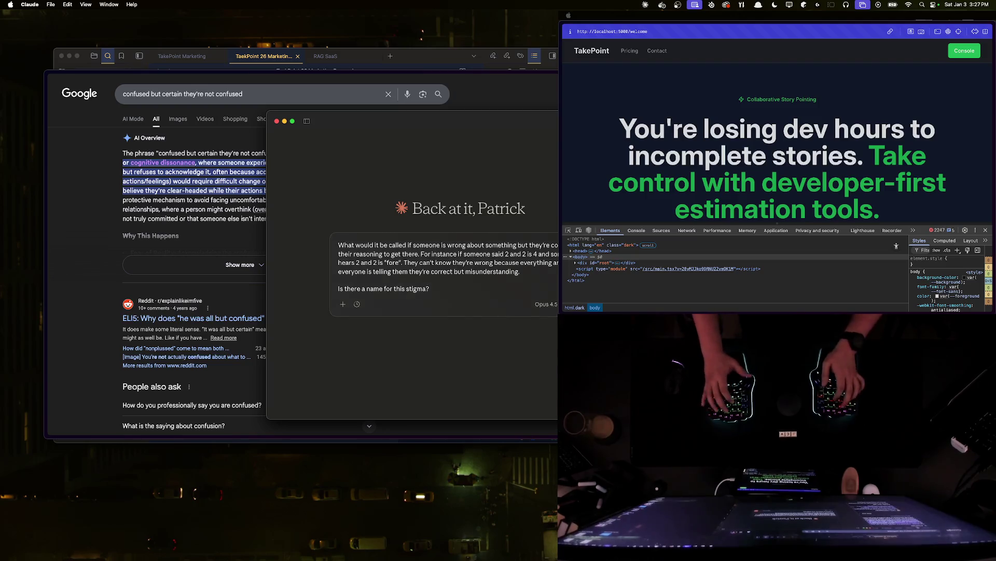
{"action": "key", "text": "Return"}
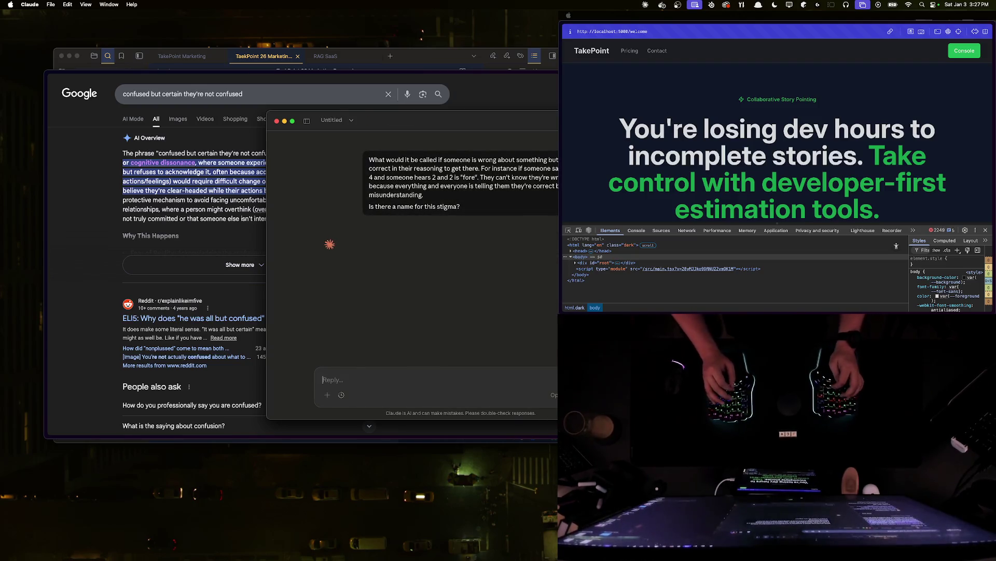
{"action": "left_click", "coordinate": [218, 141]}
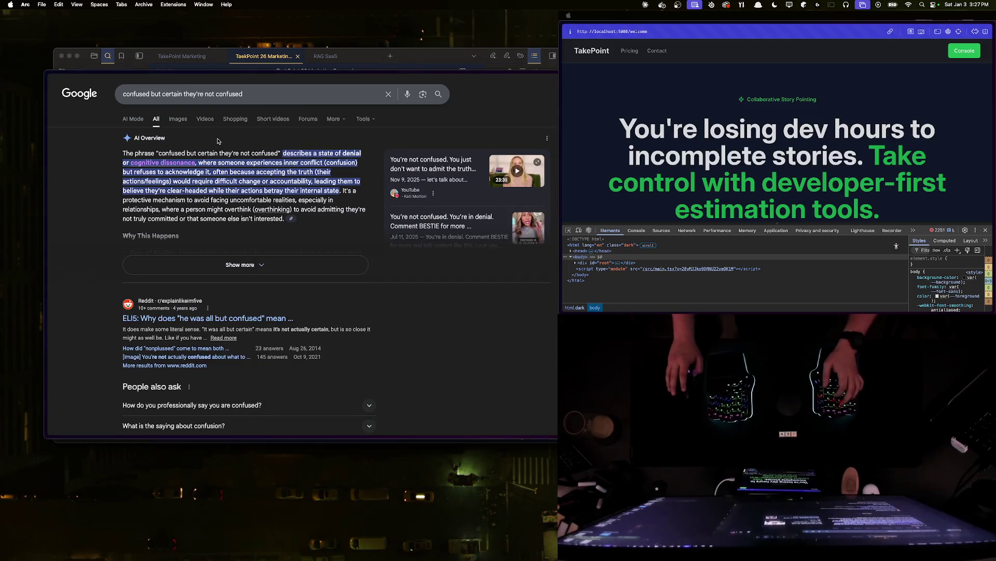
{"action": "scroll", "coordinate": [218, 141], "scroll_direction": "down", "scroll_amount": 5}
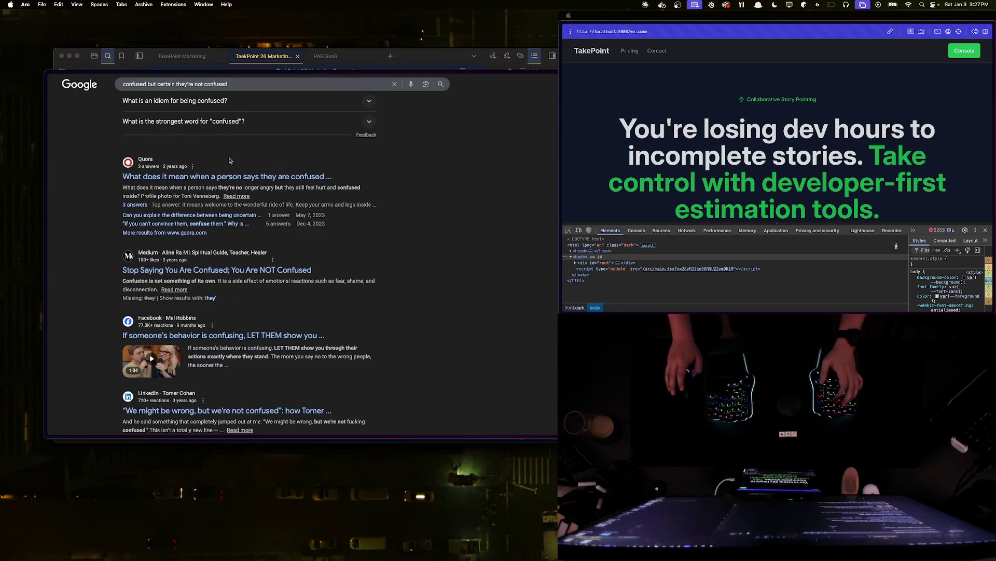
- Reload the local TakePoint app at localhost:5000 without DevTools, name a session 'Test' and show the account menu
{"action": "left_click", "coordinate": [951, 52]}
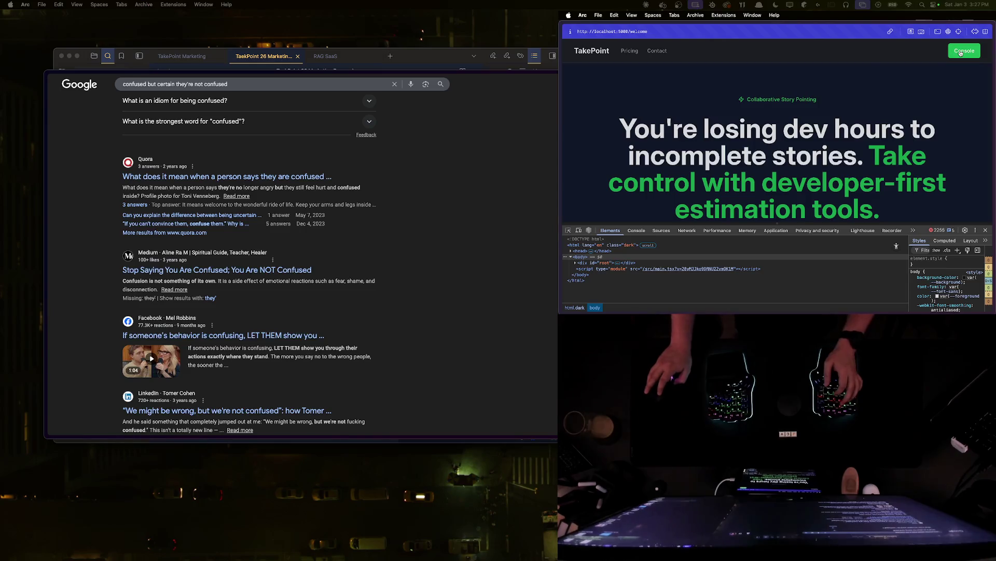
{"action": "left_click", "coordinate": [987, 229]}
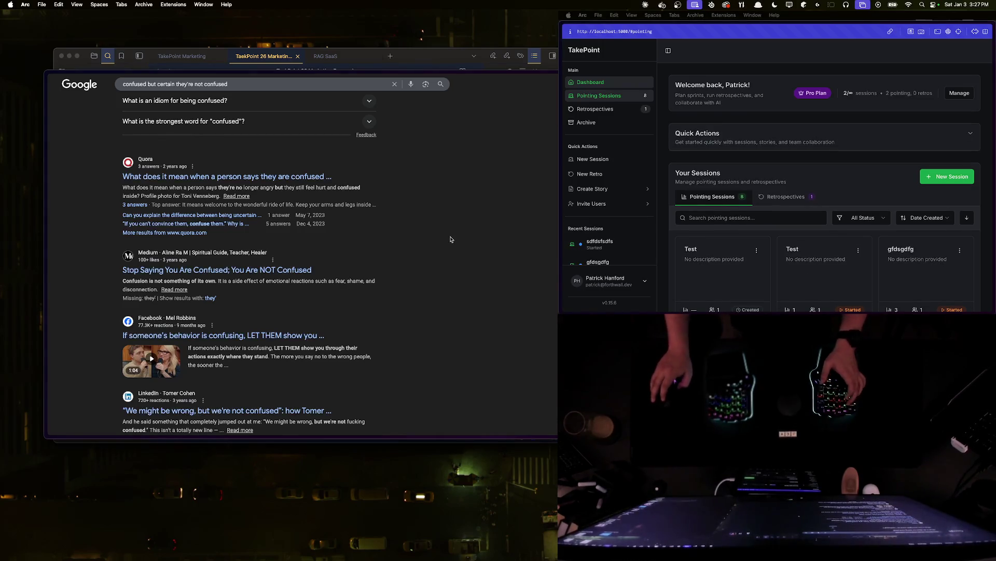
{"action": "key", "text": "super+w"}
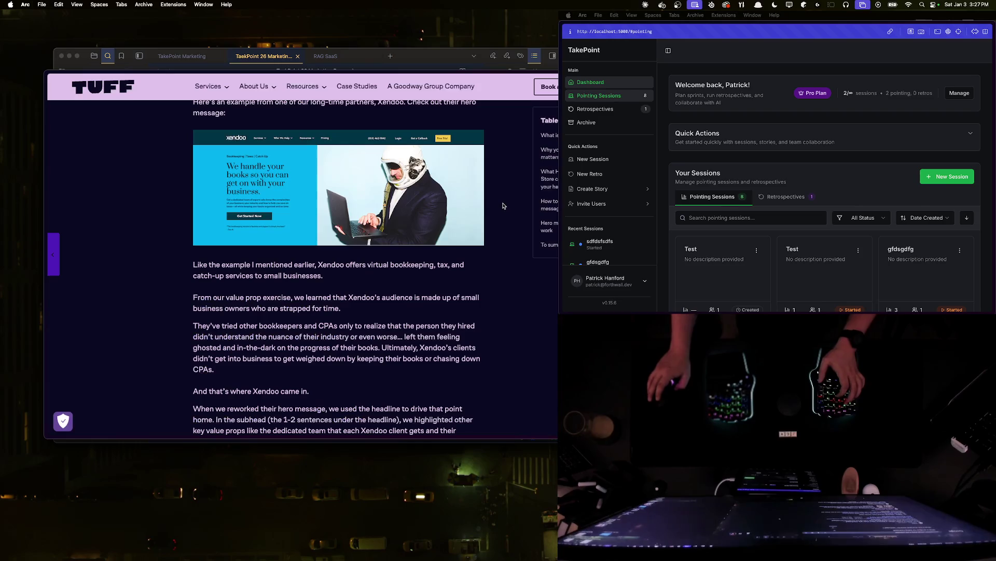
{"action": "key", "text": "super+Tab"}
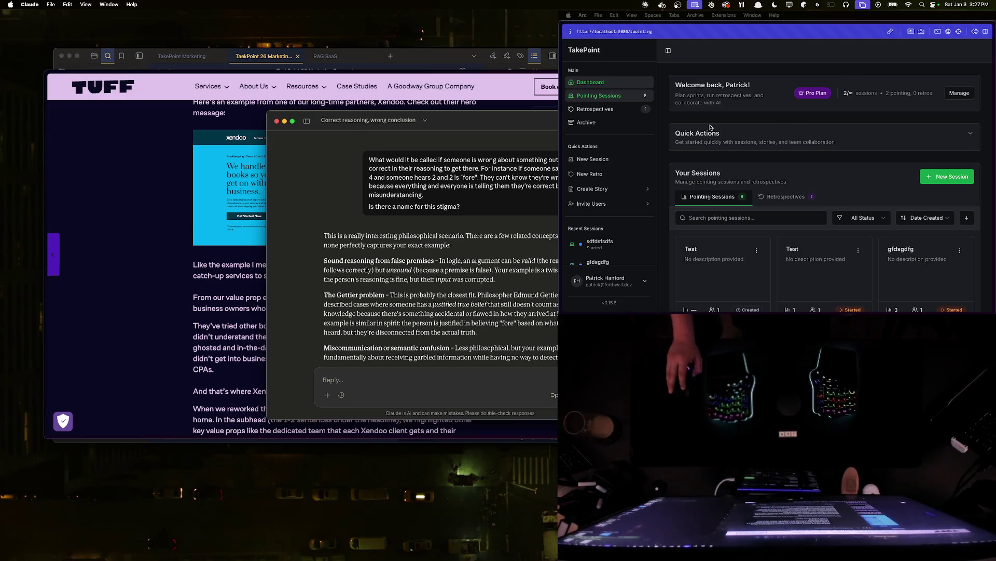
{"action": "left_click", "coordinate": [604, 160]}
{"action": "type", "text": "Test"}
{"action": "scroll", "coordinate": [792, 201], "scroll_direction": "down", "scroll_amount": 5}
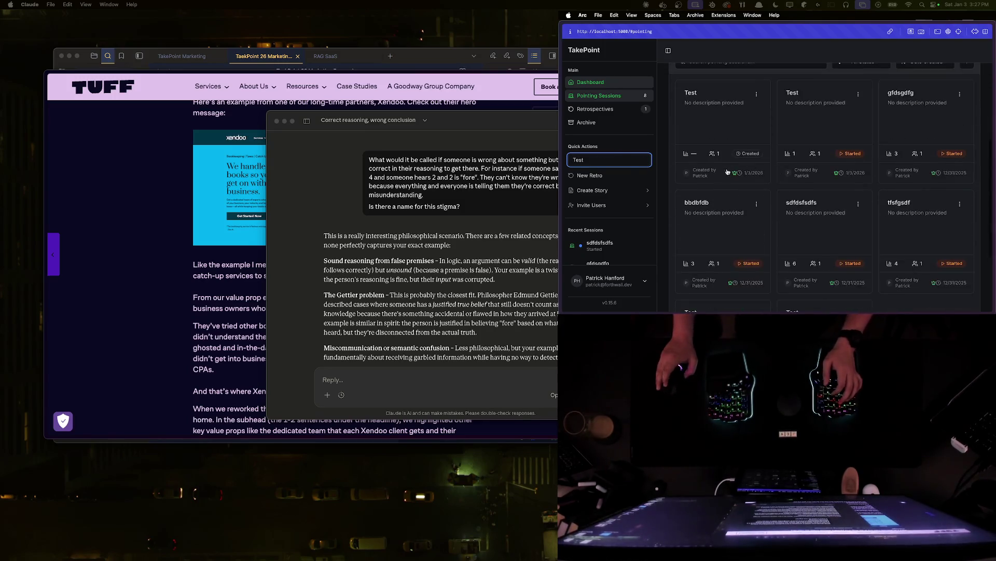
{"action": "left_click", "coordinate": [614, 286]}
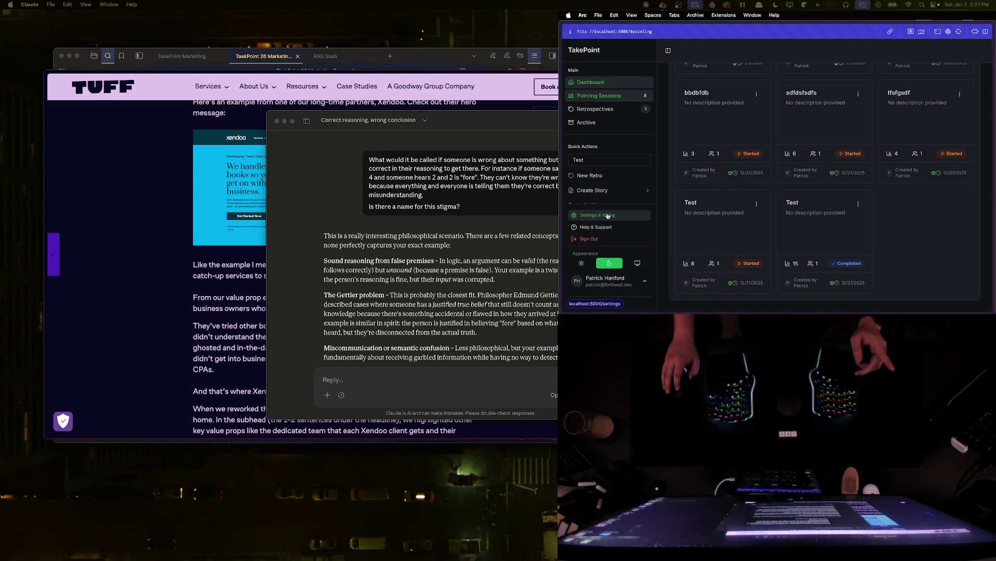
- Load takepoint.dev in a new tab as the impersonated demo user and bring its dashboard forward
{"action": "left_click", "coordinate": [186, 335]}
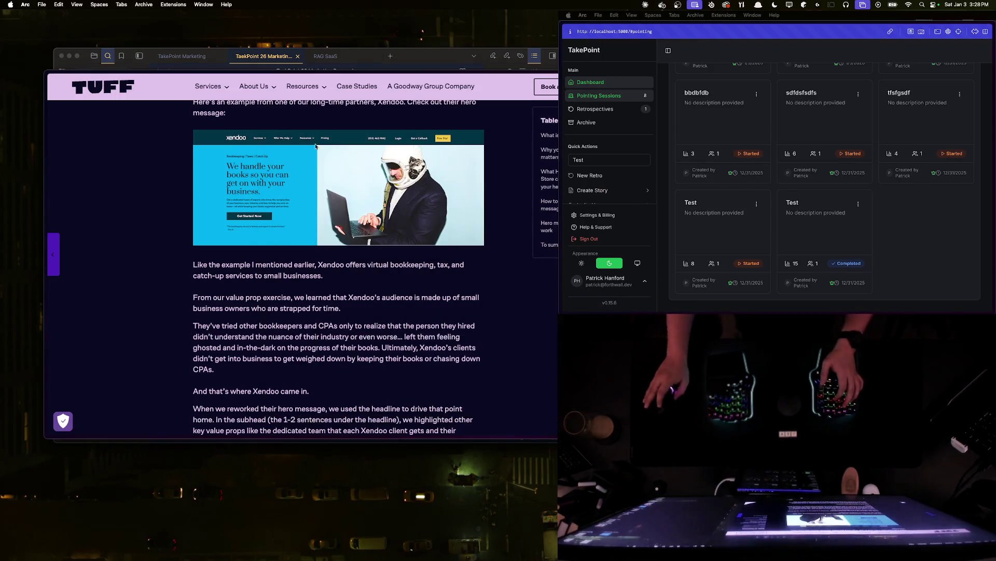
{"action": "key", "text": "cmd+t"}
{"action": "type", "text": "take"}
{"action": "key", "text": "Return"}
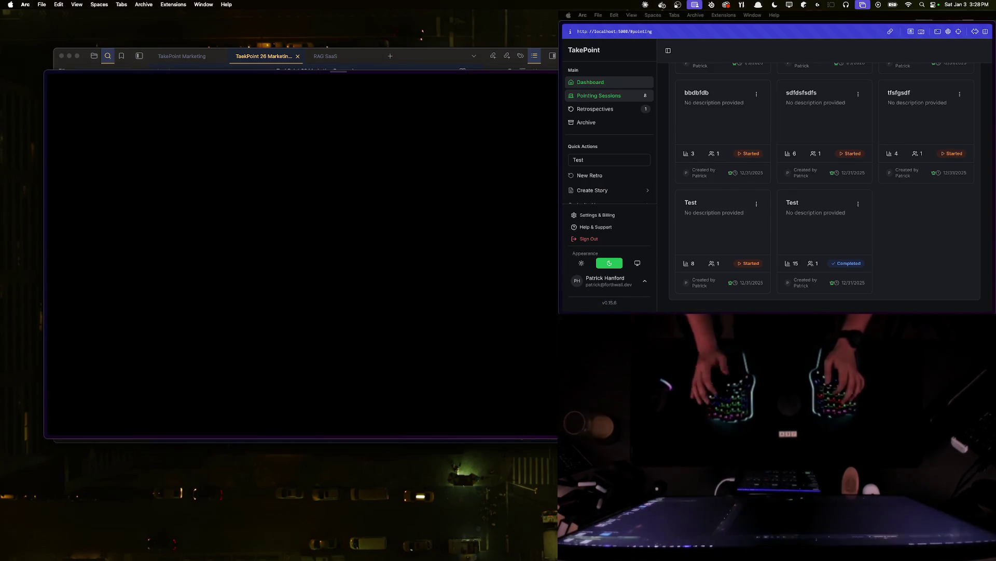
{"action": "key", "text": "cmd+tab"}
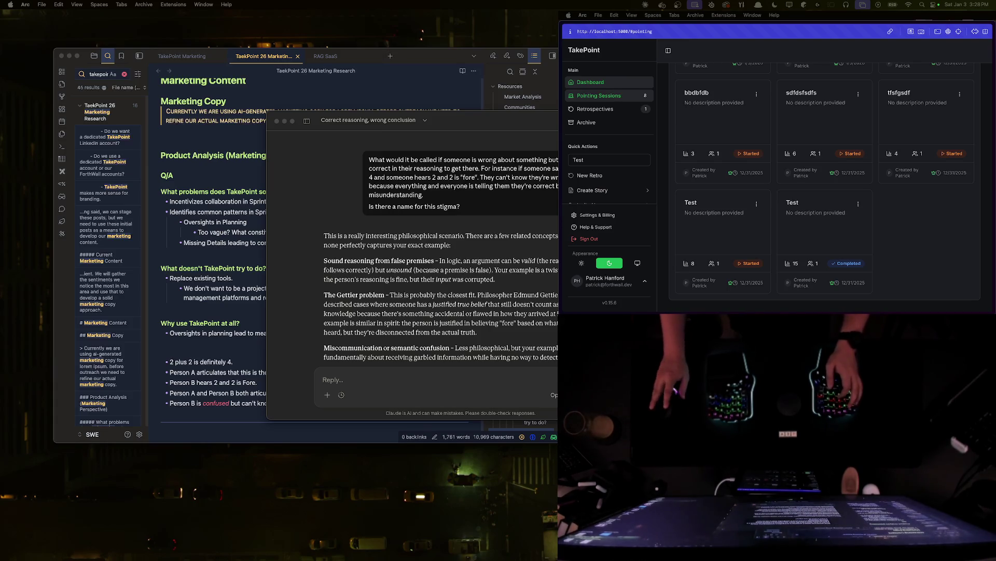
{"action": "key", "text": "super+Tab"}
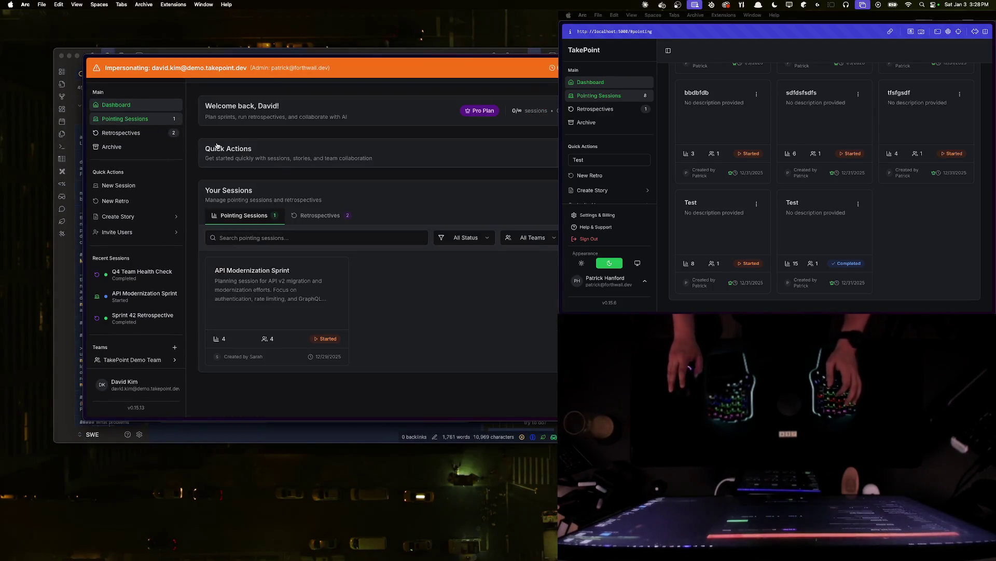
- Review the API Modernization Sprint session's active story, move the window aside and show all windows in Mission Control
{"action": "left_click", "coordinate": [276, 283]}
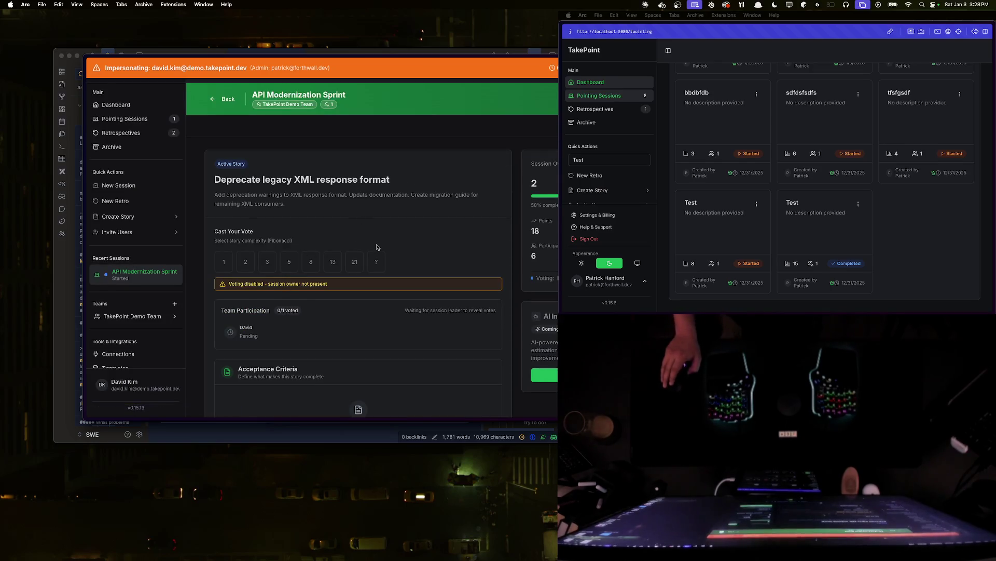
{"action": "scroll", "coordinate": [379, 247], "scroll_direction": "down", "scroll_amount": 5}
{"action": "scroll", "coordinate": [391, 259], "scroll_direction": "down", "scroll_amount": 1}
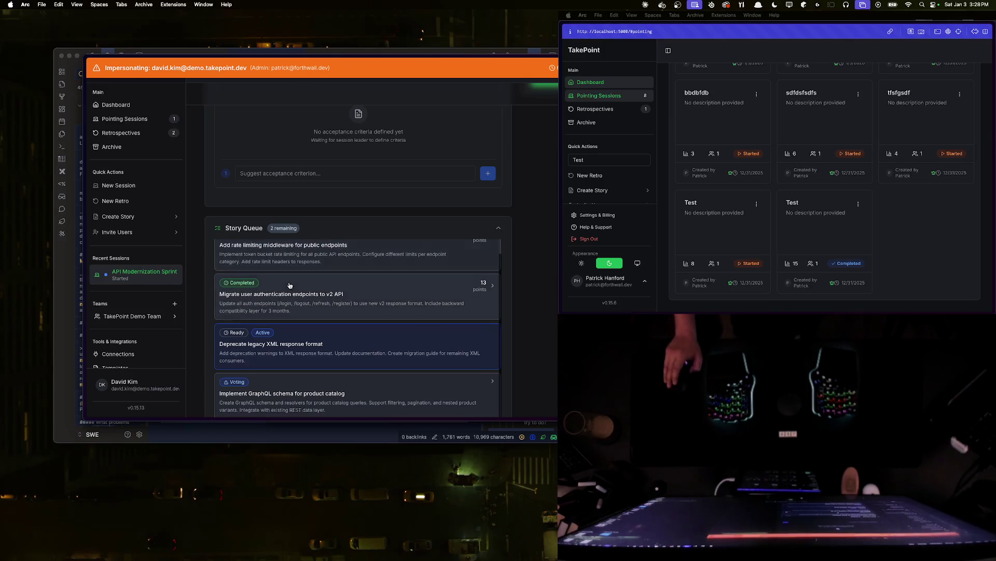
{"action": "scroll", "coordinate": [330, 308], "scroll_direction": "up", "scroll_amount": 1}
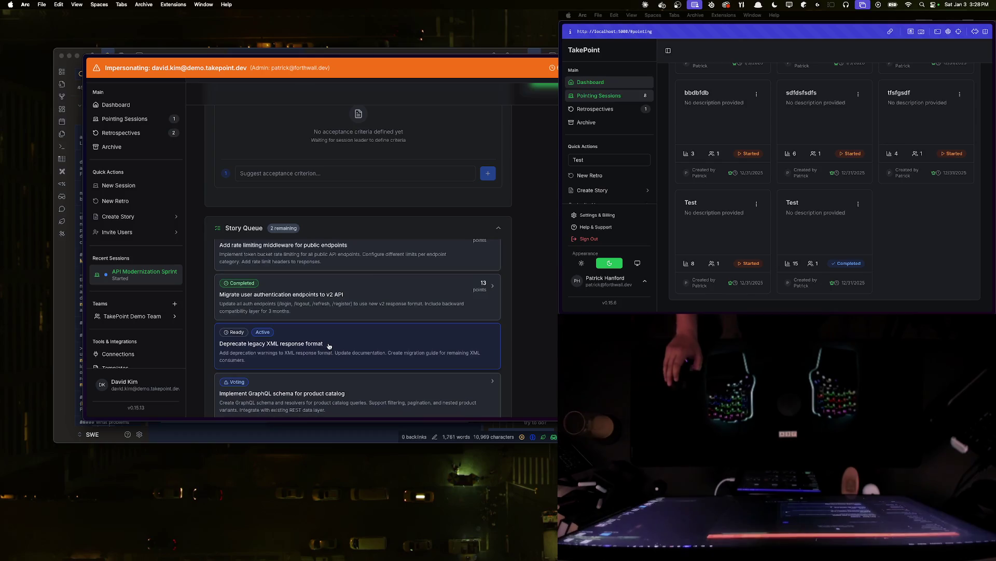
{"action": "scroll", "coordinate": [333, 310], "scroll_direction": "up", "scroll_amount": 10}
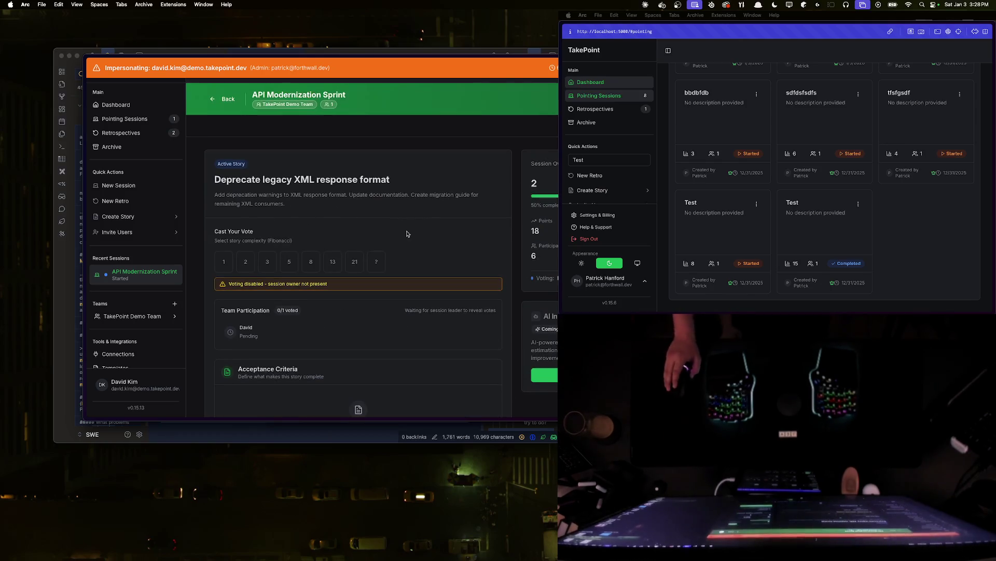
{"action": "scroll", "coordinate": [374, 219], "scroll_direction": "down", "scroll_amount": 1}
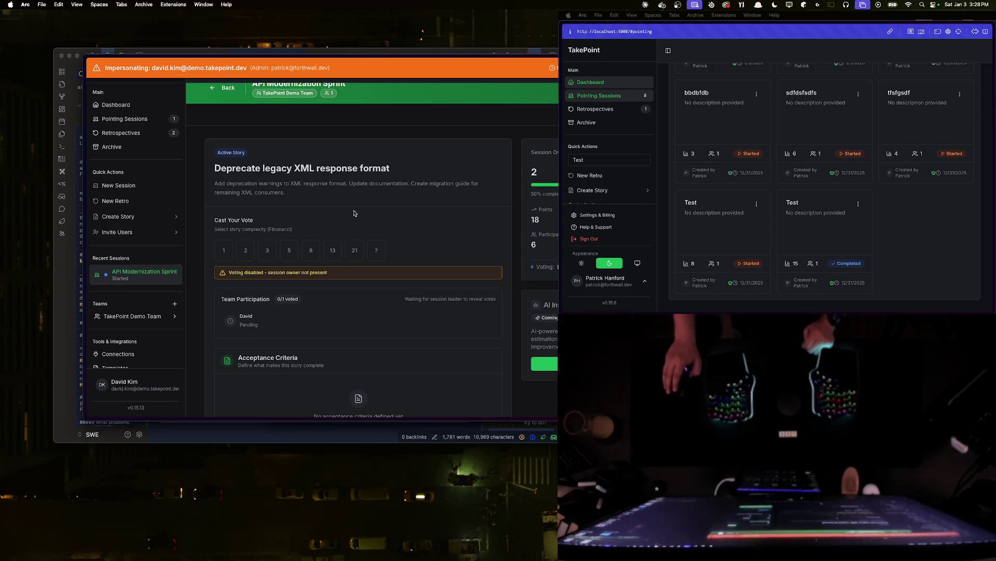
{"action": "scroll", "coordinate": [357, 221], "scroll_direction": "down", "scroll_amount": 3}
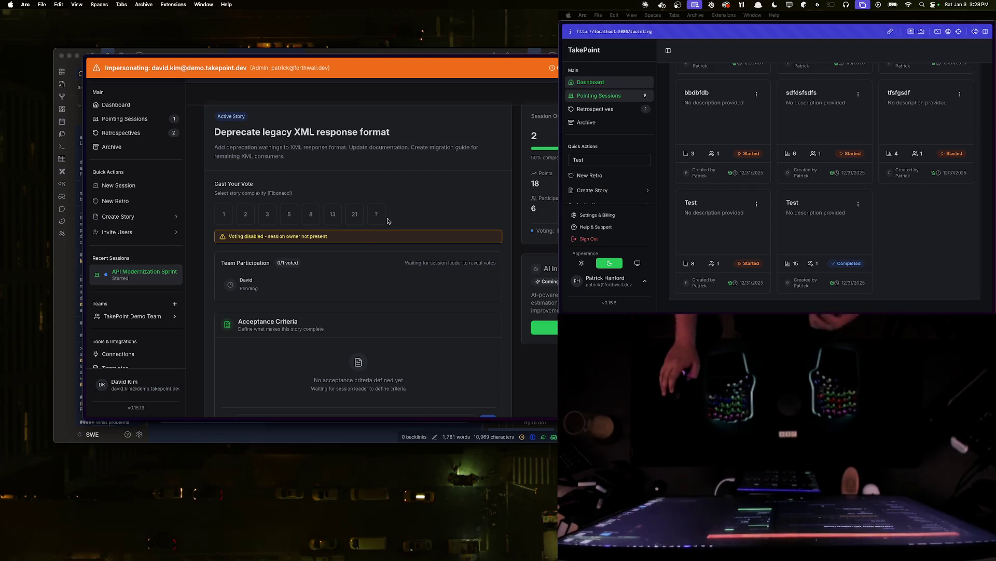
{"action": "scroll", "coordinate": [353, 210], "scroll_direction": "down", "scroll_amount": 3}
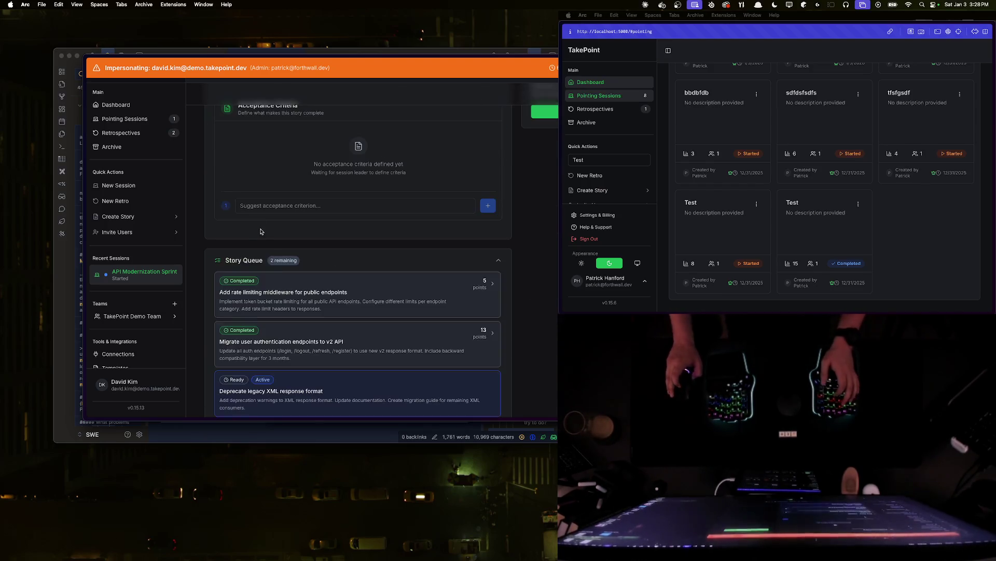
{"action": "scroll", "coordinate": [373, 239], "scroll_direction": "up", "scroll_amount": 4}
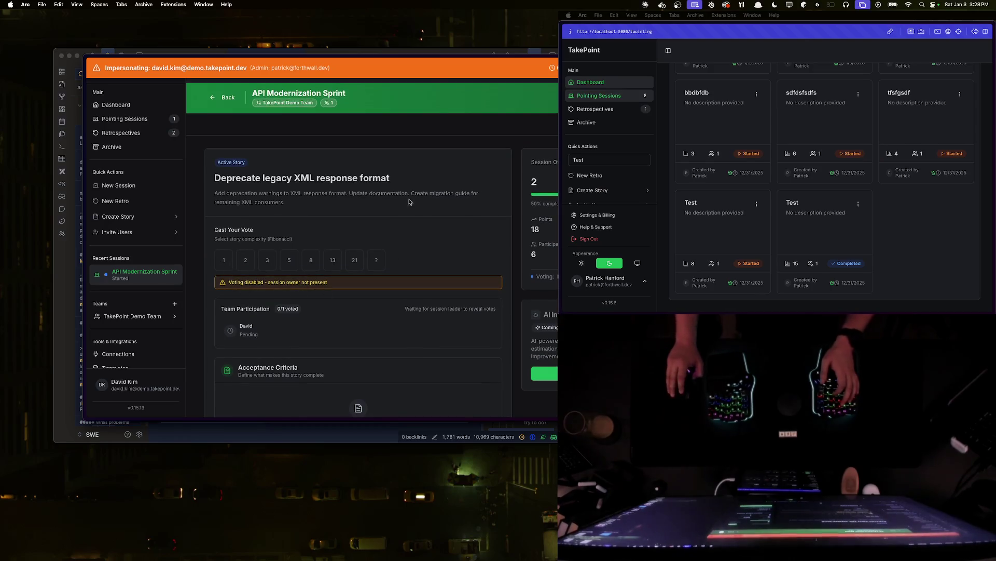
{"action": "scroll", "coordinate": [266, 331], "scroll_direction": "down", "scroll_amount": 1}
{"action": "scroll", "coordinate": [267, 330], "scroll_direction": "down", "scroll_amount": 1}
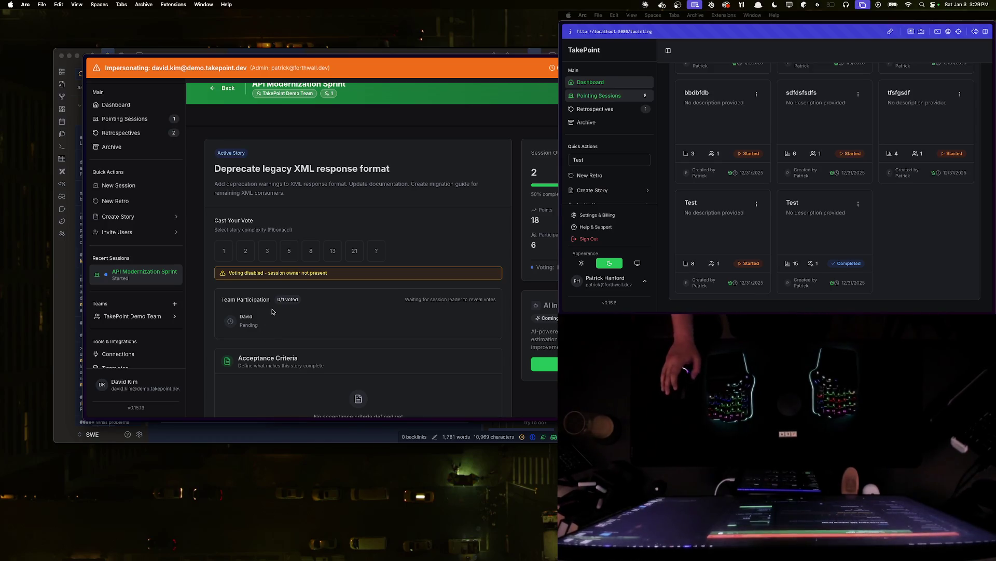
{"action": "scroll", "coordinate": [362, 306], "scroll_direction": "down", "scroll_amount": 3}
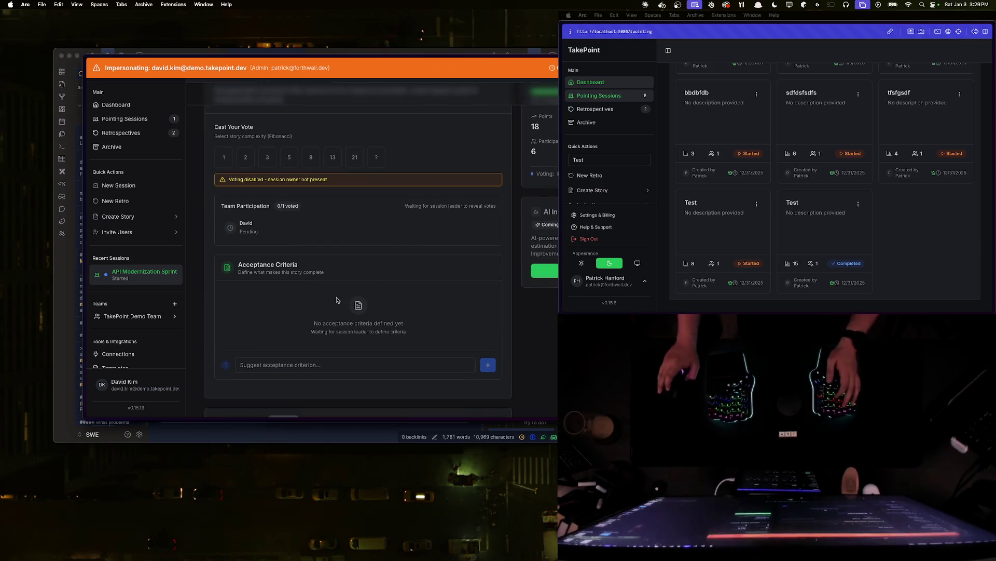
{"action": "scroll", "coordinate": [351, 308], "scroll_direction": "up", "scroll_amount": 3}
{"action": "scroll", "coordinate": [324, 307], "scroll_direction": "down", "scroll_amount": 5}
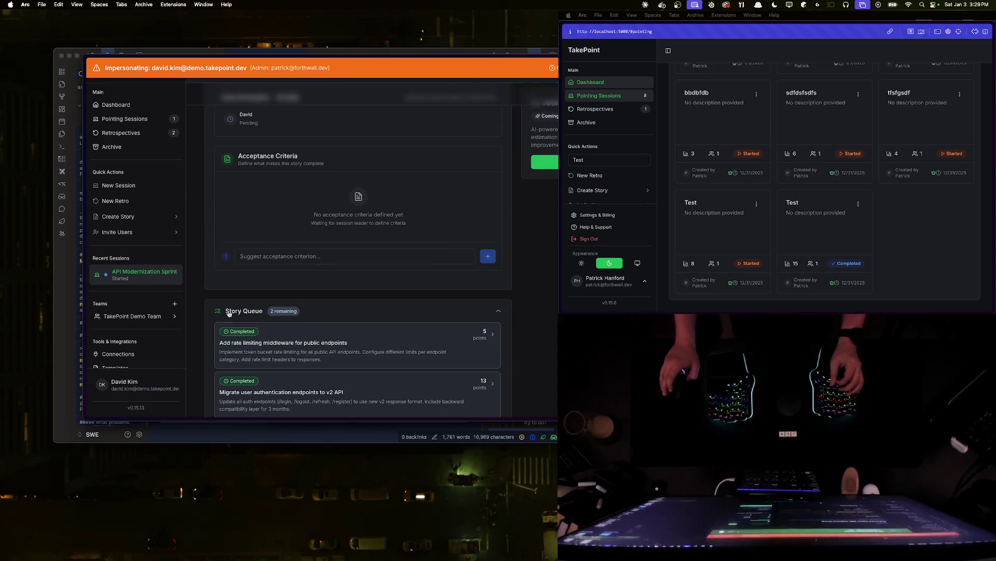
{"action": "scroll", "coordinate": [296, 296], "scroll_direction": "up", "scroll_amount": 5}
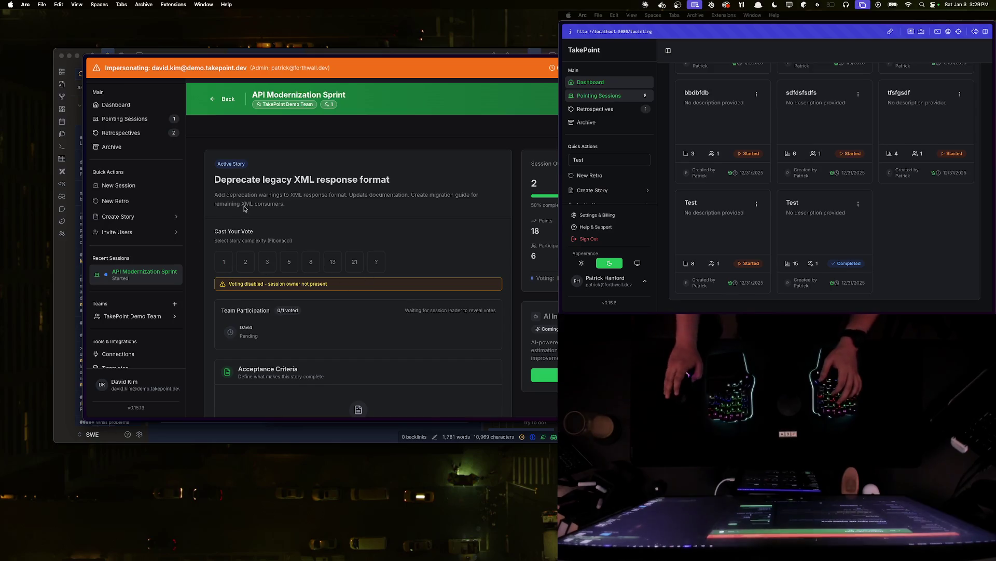
{"action": "scroll", "coordinate": [230, 263], "scroll_direction": "down", "scroll_amount": 5}
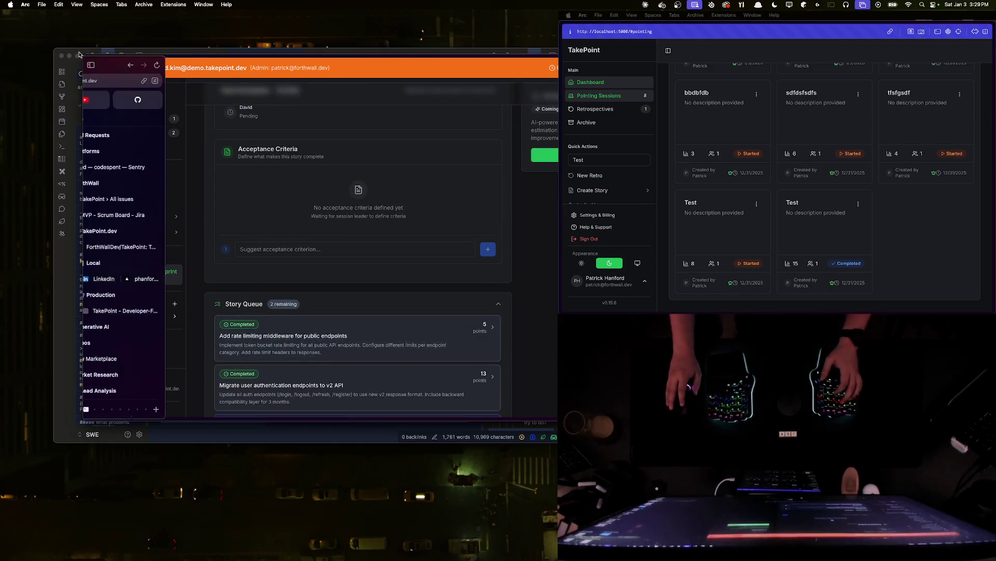
{"action": "key", "text": "super+Tab"}
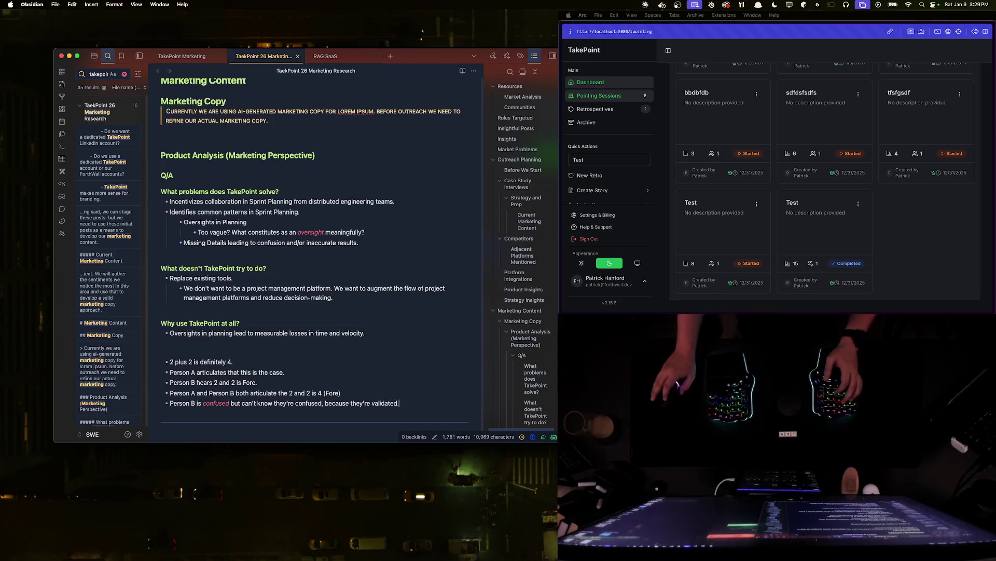
{"action": "key", "text": "super+Tab"}
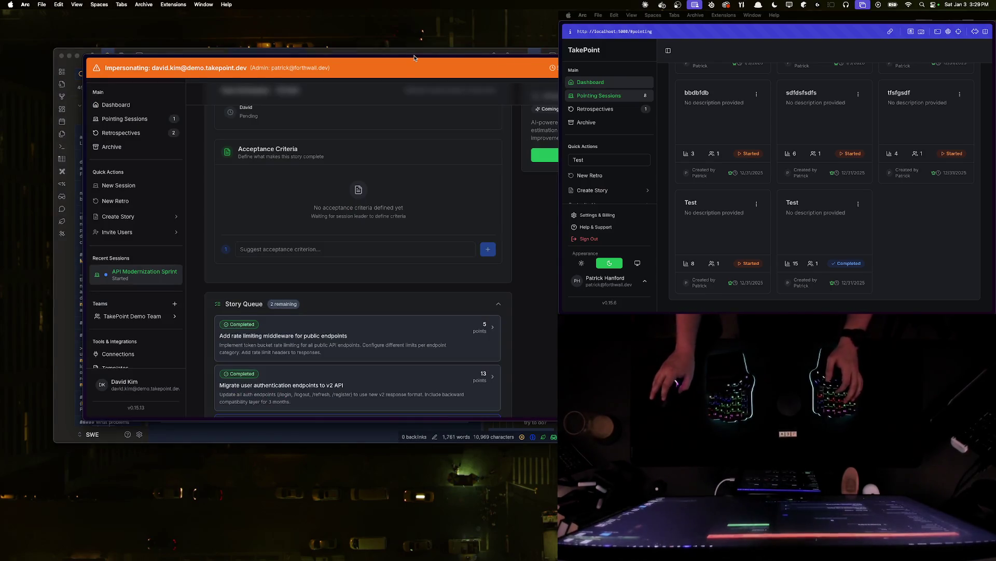
{"action": "left_click_drag", "start_coordinate": [291, 67], "coordinate": [430, 135]}
{"action": "key", "text": "ctrl+Up"}
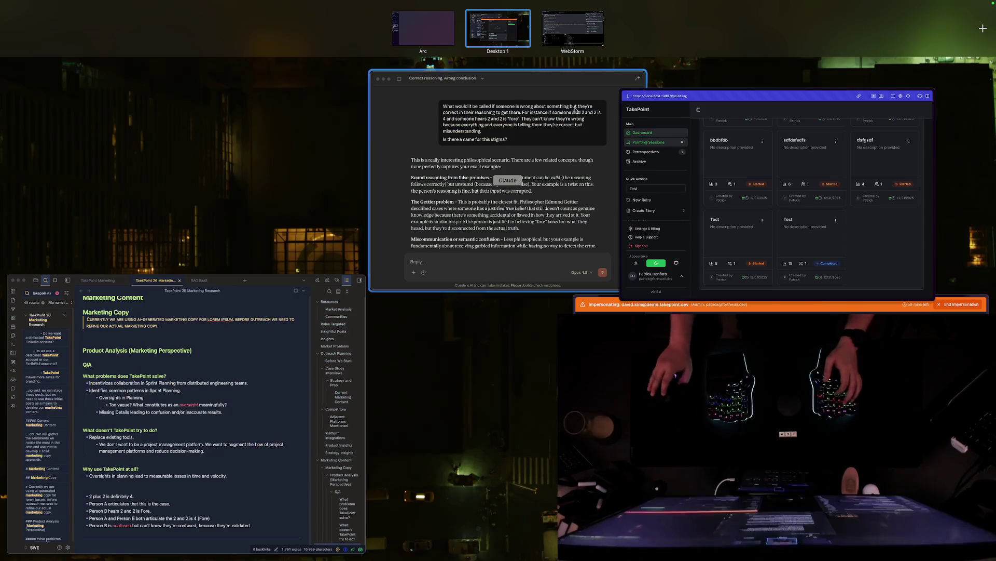
- Bring the Claude reply forward and inspect the words 'false premises' without acting on them
{"action": "left_click", "coordinate": [464, 126]}
{"action": "left_click_drag", "start_coordinate": [463, 126], "coordinate": [403, 115]}
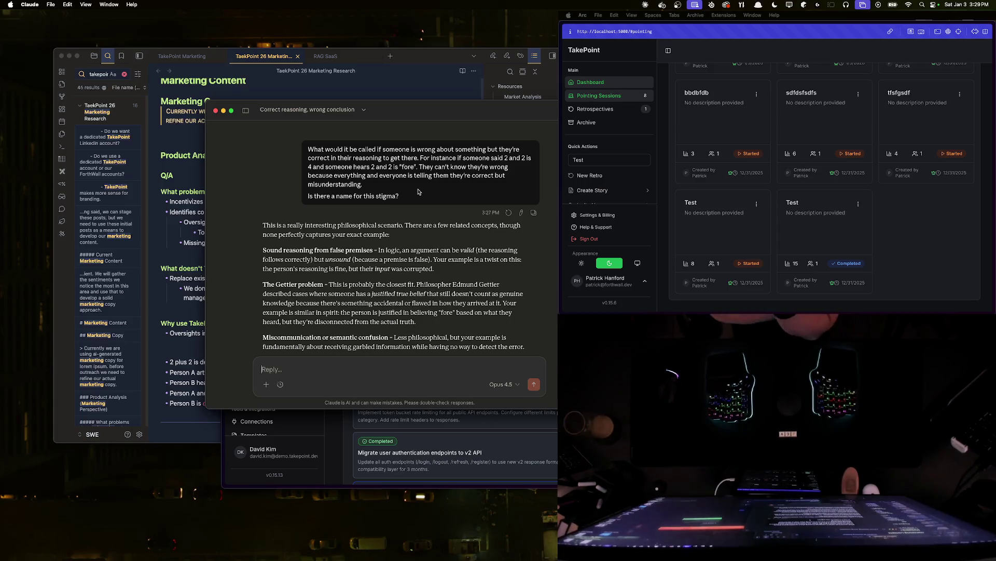
{"action": "scroll", "coordinate": [286, 243], "scroll_direction": "down", "scroll_amount": 3}
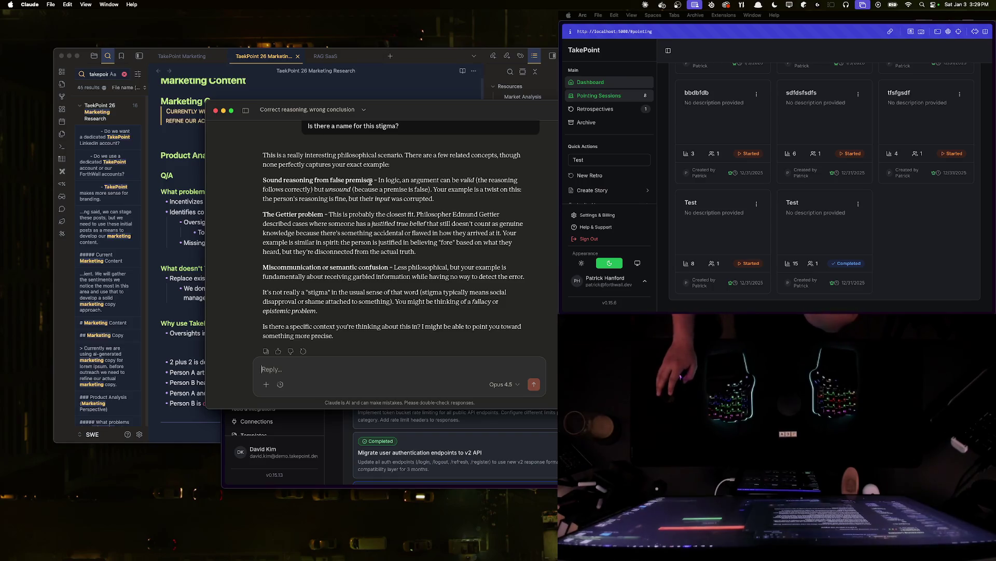
{"action": "left_click_drag", "start_coordinate": [373, 181], "coordinate": [331, 181]}
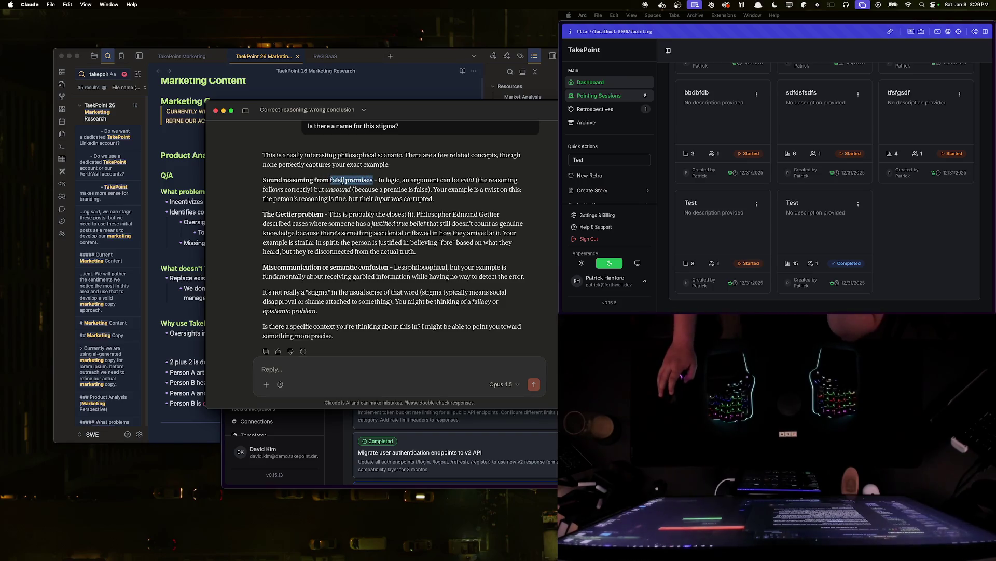
{"action": "right_click", "coordinate": [344, 182]}
{"action": "left_click", "coordinate": [354, 198]}
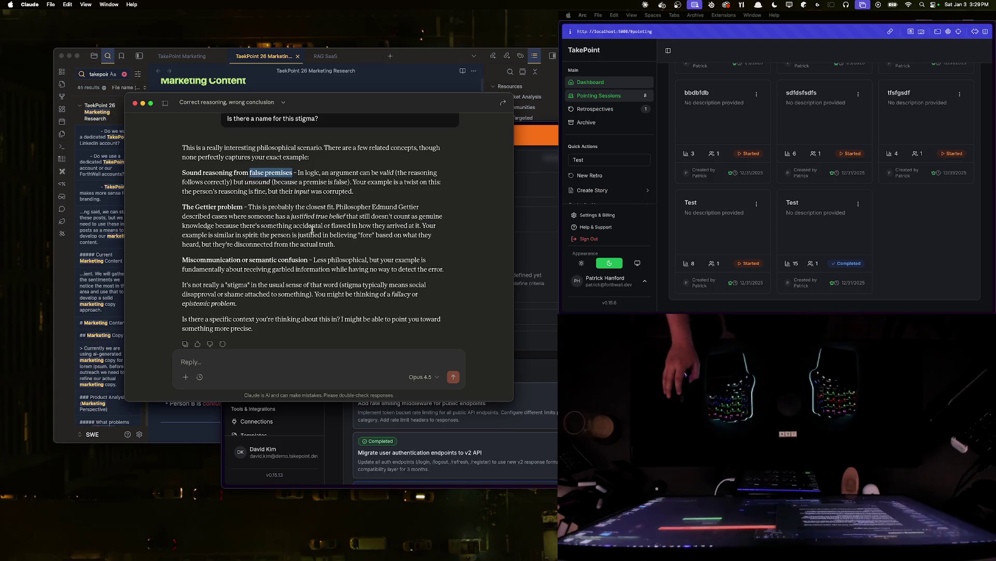
- Copy 'The Gettier problem' from Claude's reply and paste it as a query in Arc's command bar
{"action": "left_click_drag", "start_coordinate": [416, 227], "coordinate": [183, 206]}
{"action": "key", "text": "super+c"}
{"action": "left_click", "coordinate": [271, 215]}
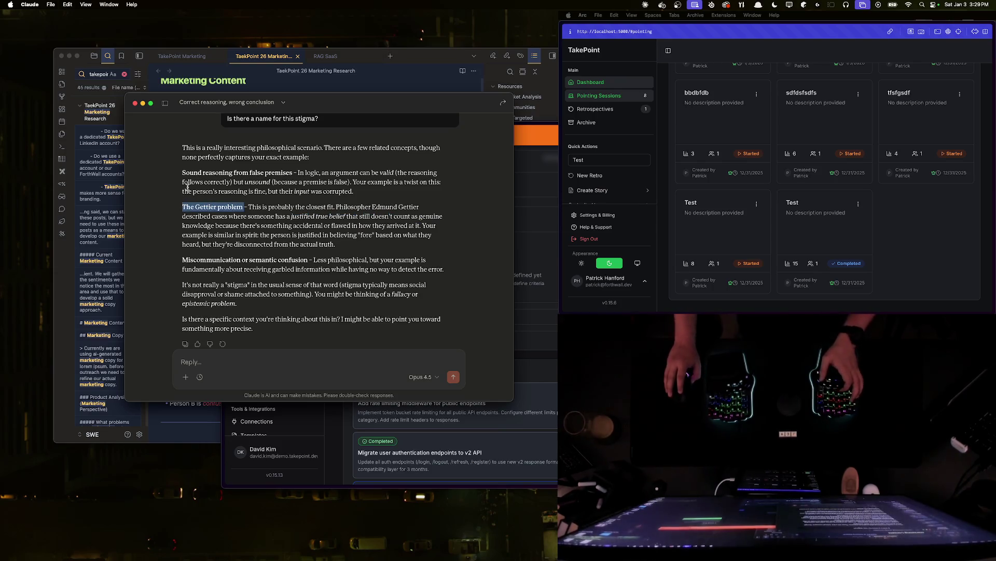
{"action": "key", "text": "super+Tab"}
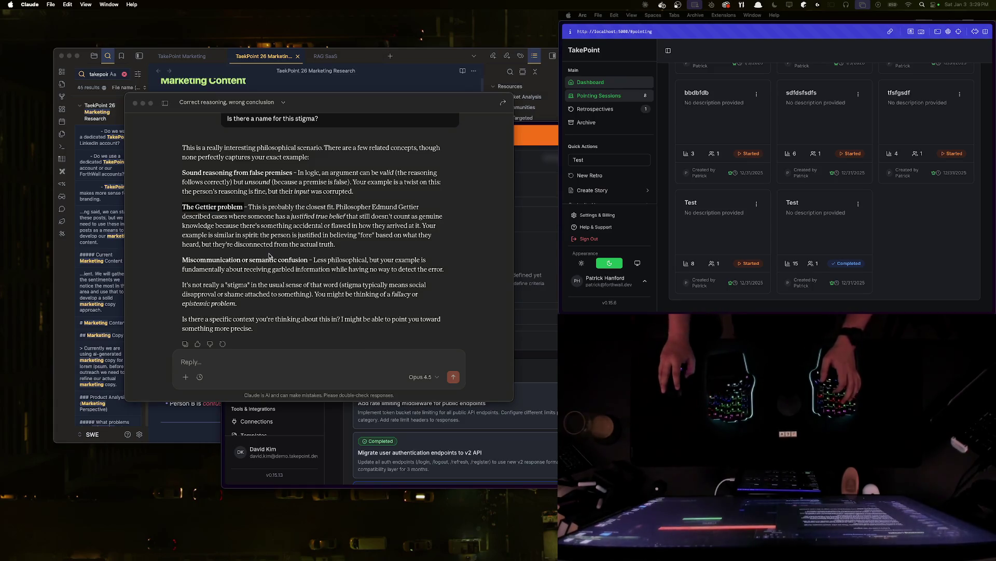
{"action": "key", "text": "super+Tab"}
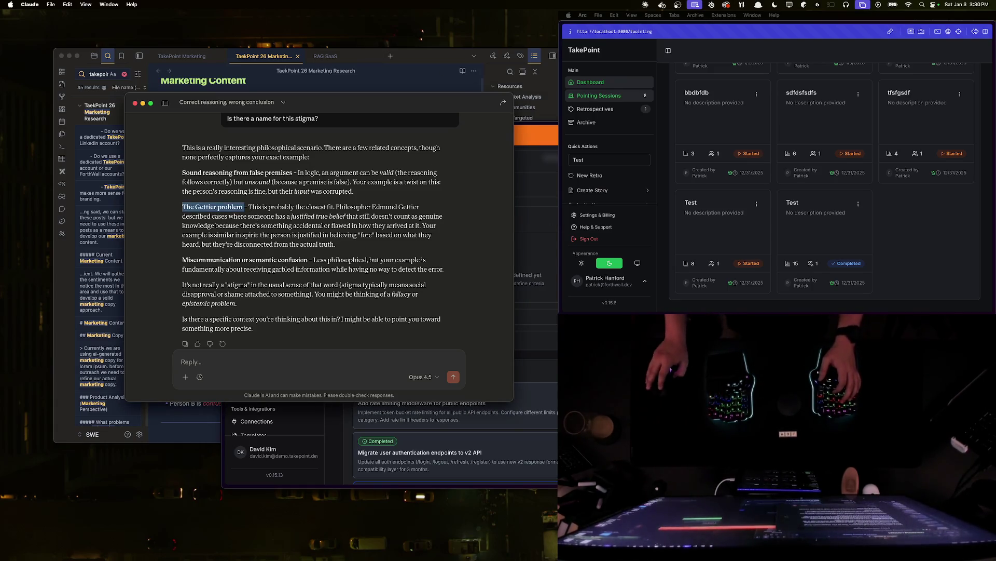
{"action": "key", "text": "super+Tab"}
{"action": "key", "text": "super+t"}
{"action": "key", "text": "super+v"}
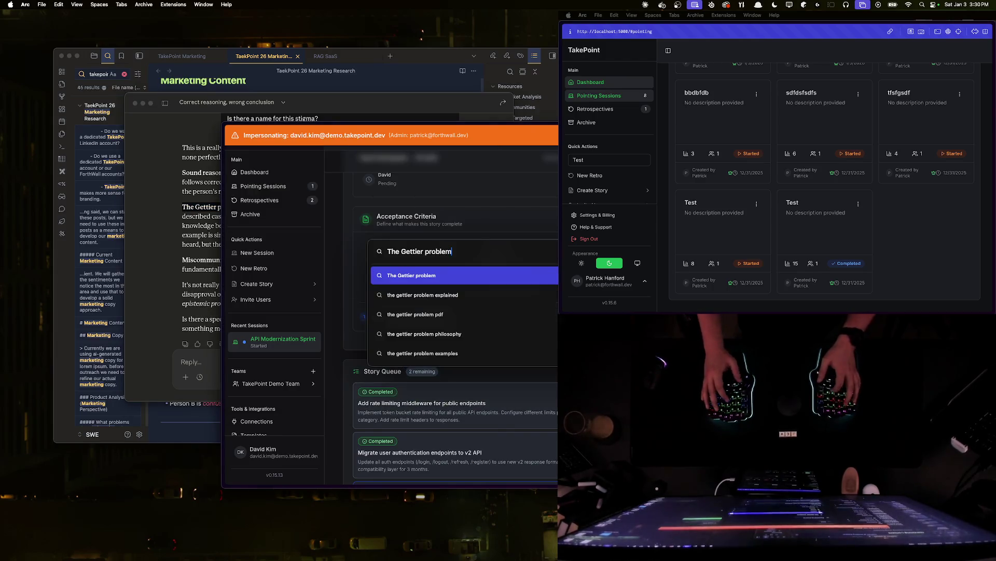
- Run the Gettier problem search, skim the results, then minimize the browser to return to the note
{"action": "key", "text": "Return"}
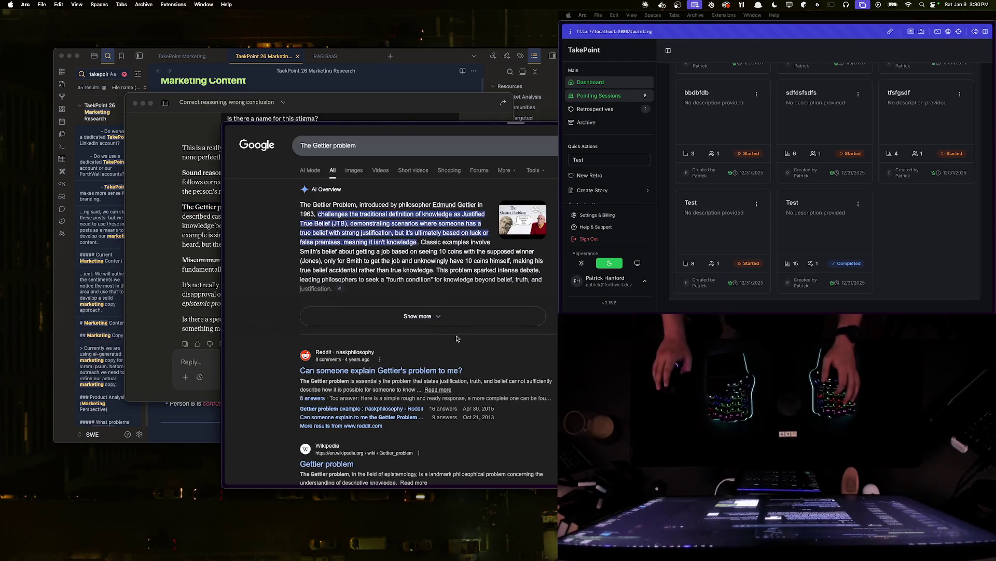
{"action": "scroll", "coordinate": [472, 332], "scroll_direction": "down", "scroll_amount": 5}
{"action": "scroll", "coordinate": [444, 303], "scroll_direction": "up", "scroll_amount": 2}
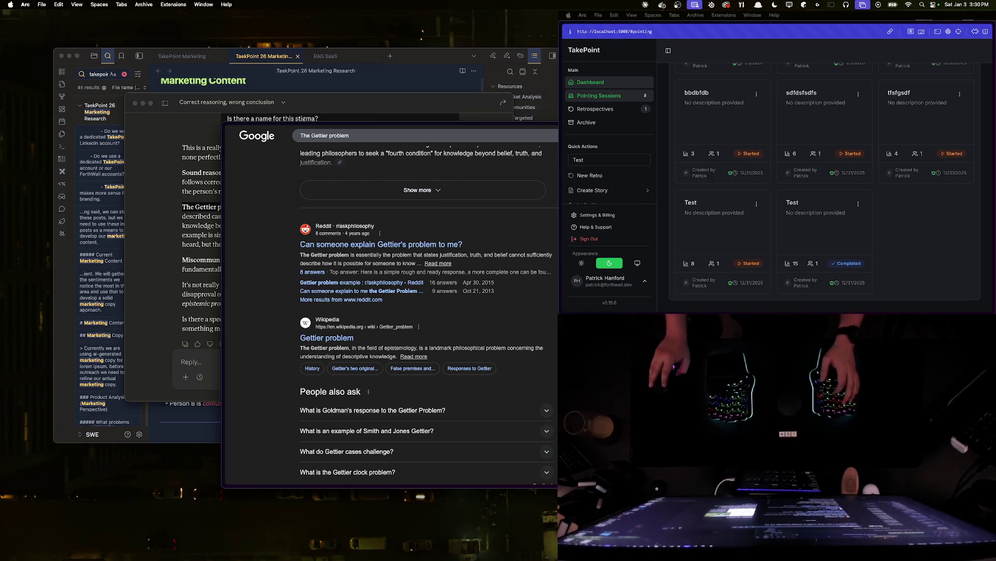
{"action": "scroll", "coordinate": [435, 357], "scroll_direction": "down", "scroll_amount": 5}
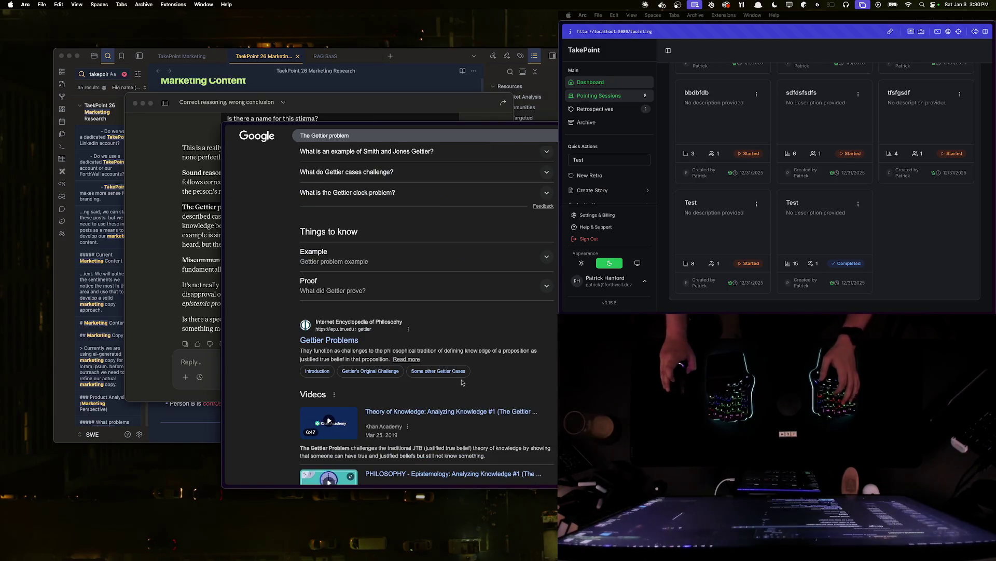
{"action": "key", "text": "super+s"}
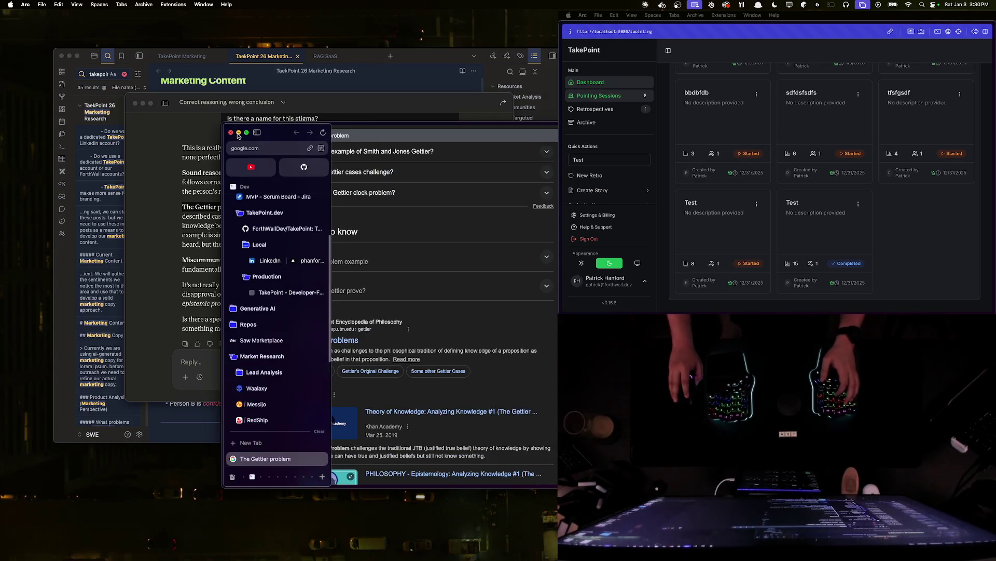
{"action": "key", "text": "super+m"}
{"action": "key", "text": "super+m"}
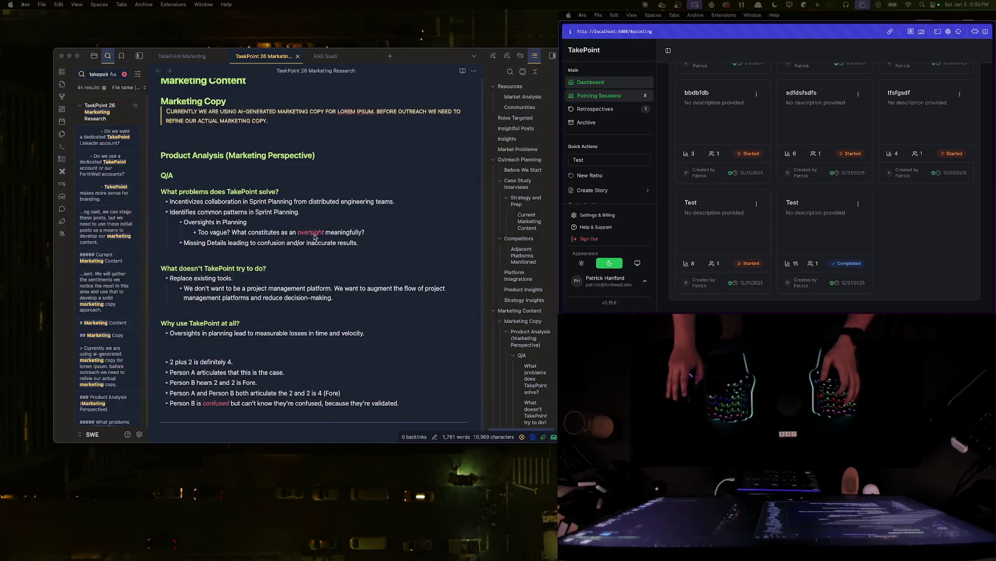
{"action": "scroll", "coordinate": [389, 312], "scroll_direction": "down", "scroll_amount": 1}
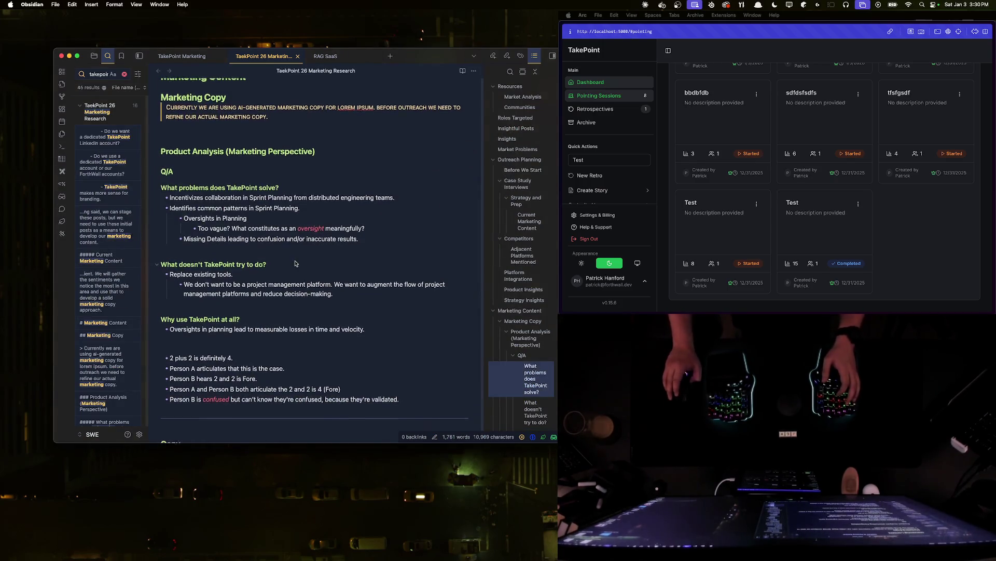
- Replace the five example bullets with a point about distributed teams lacking clear voting tools
{"action": "left_click_drag", "start_coordinate": [448, 390], "coordinate": [160, 346]}
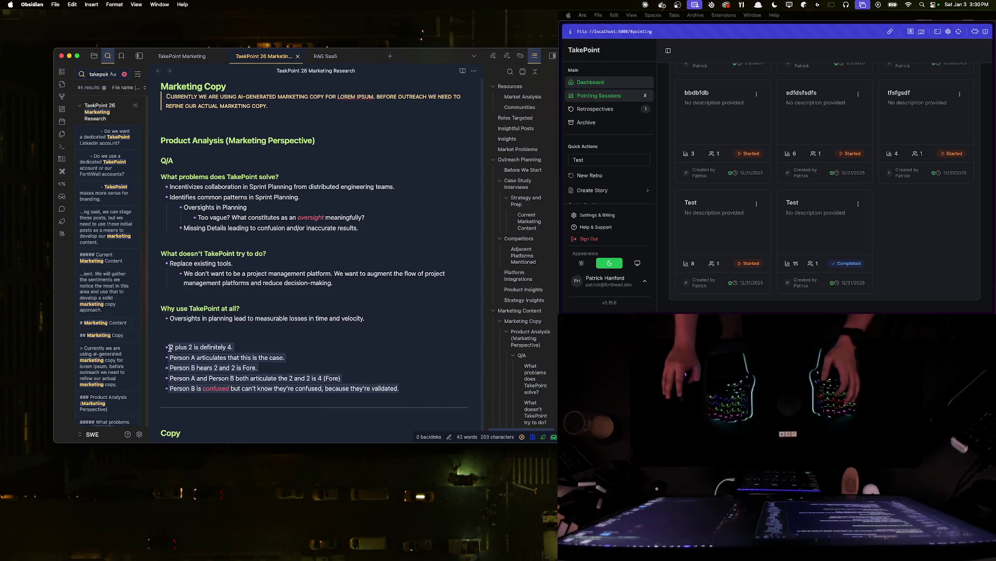
{"action": "key", "text": "BackSpace"}
{"action": "key", "text": "BackSpace"}
{"action": "key", "text": "BackSpace"}
{"action": "key", "text": "BackSpace"}
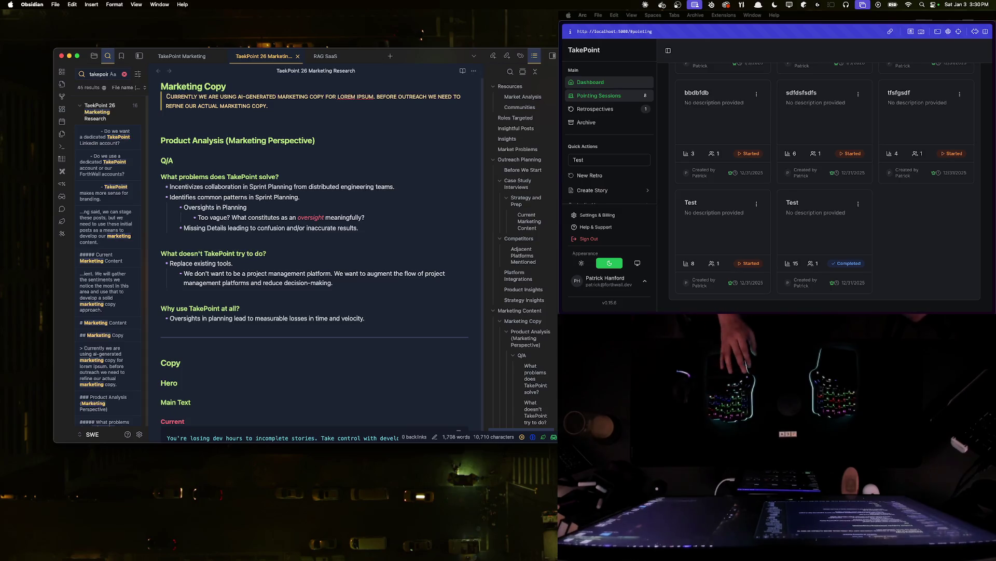
{"action": "key", "text": "Return"}
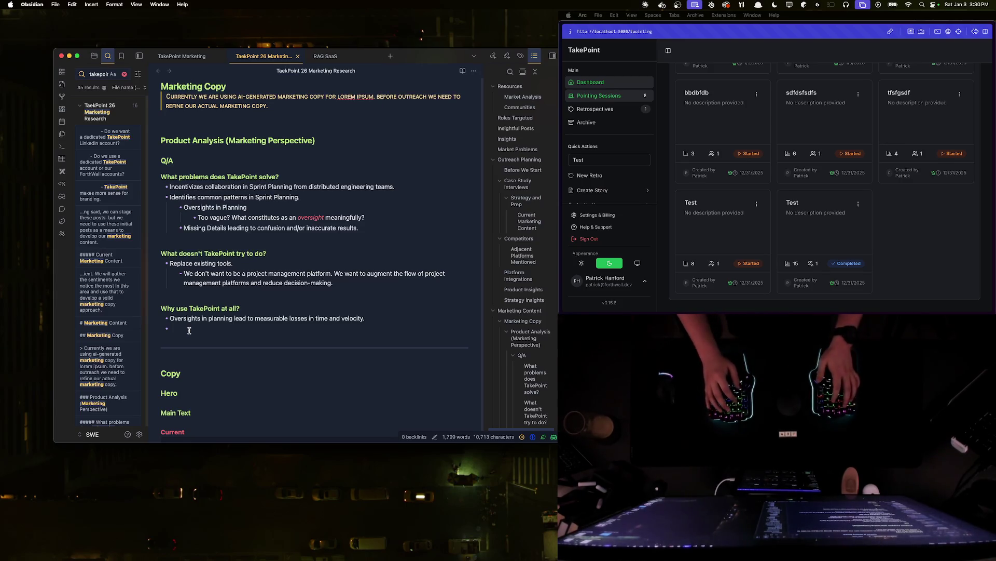
{"action": "type", "text": "Do"}
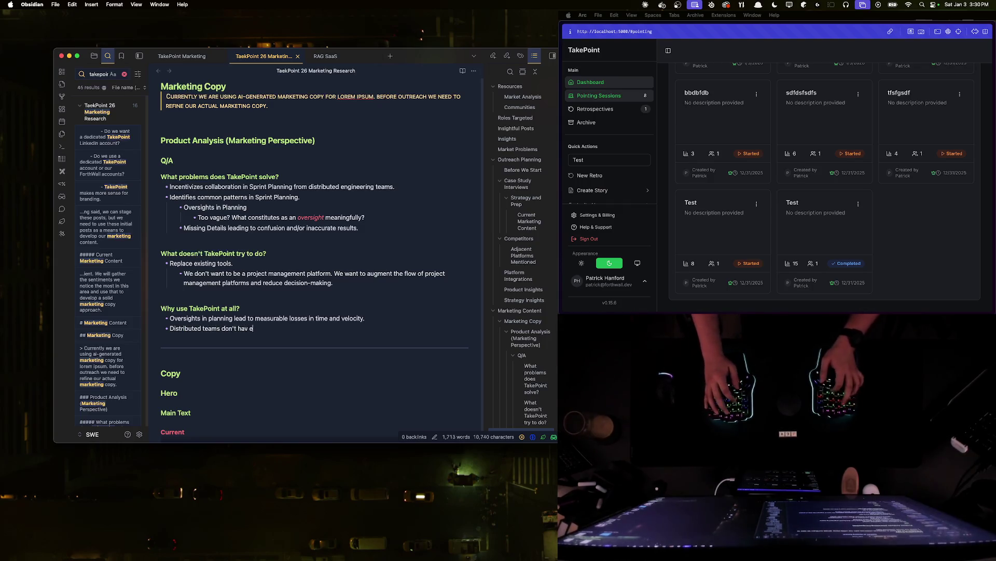
{"action": "key", "text": "BackSpace"}
{"action": "key", "text": "BackSpace"}
{"action": "key", "text": "BackSpace"}
{"action": "type", "text": "e much for tool offering to clearly ingress votes when story pointing"}
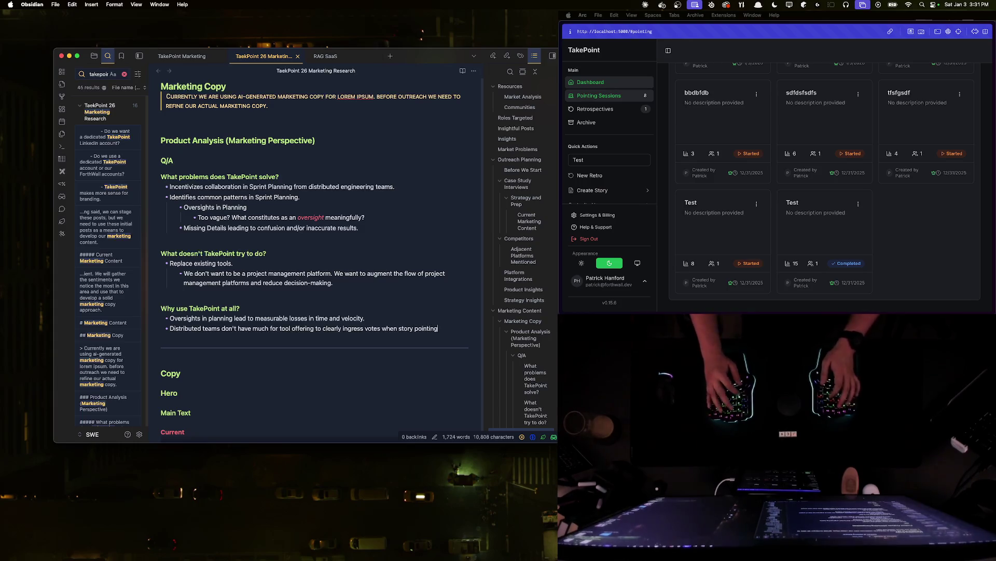
{"action": "type", "text": "."}
{"action": "key", "text": "Return"}
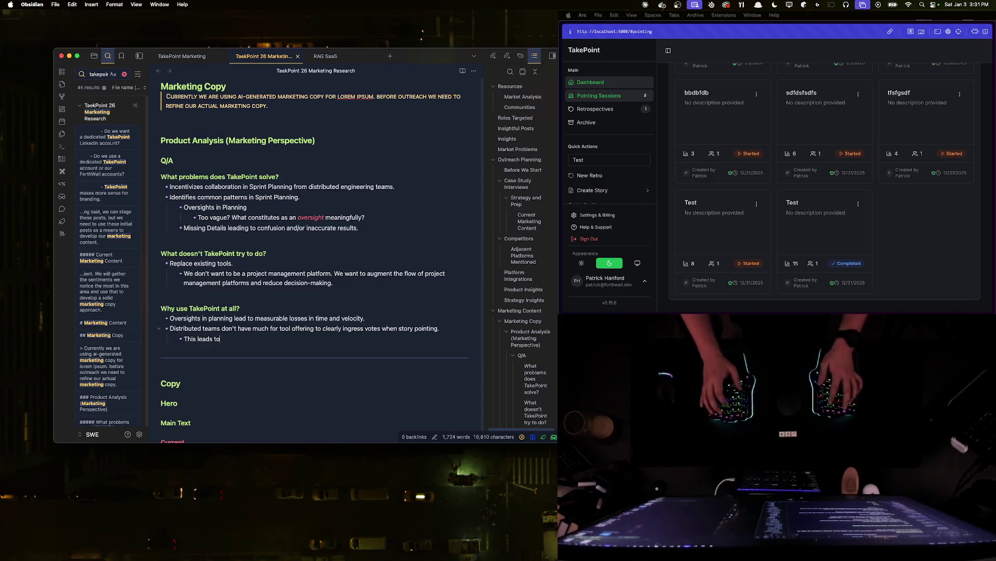
{"action": "type", "text": "This leads to the human need to inter"}
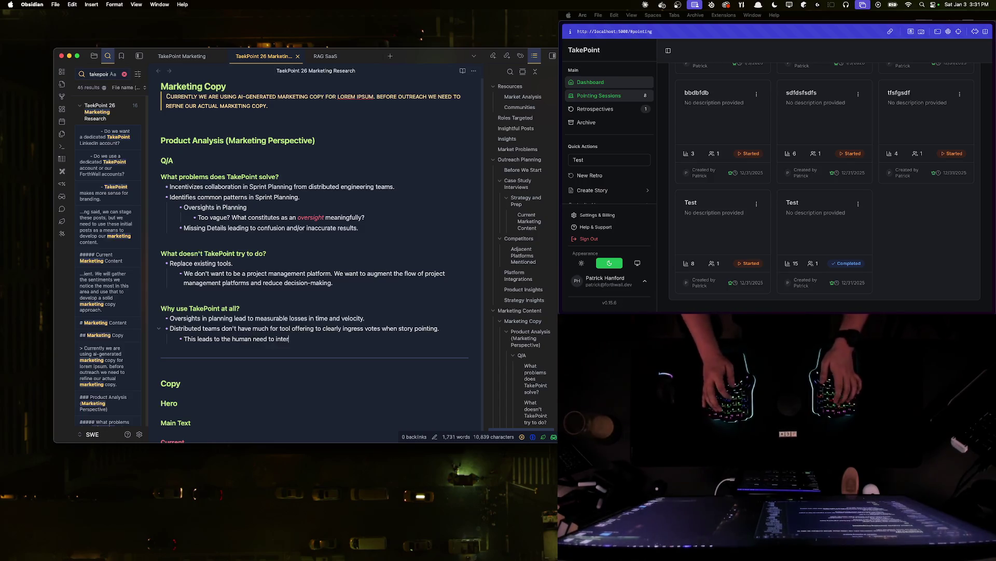
{"action": "type", "text": "vene which could lead to oversight o"}
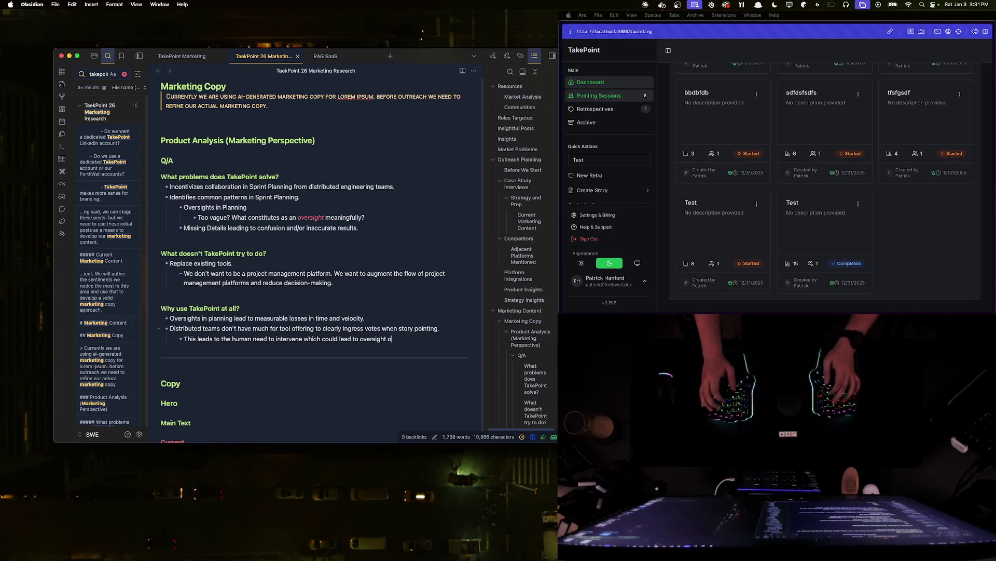
{"action": "type", "text": "participation."}
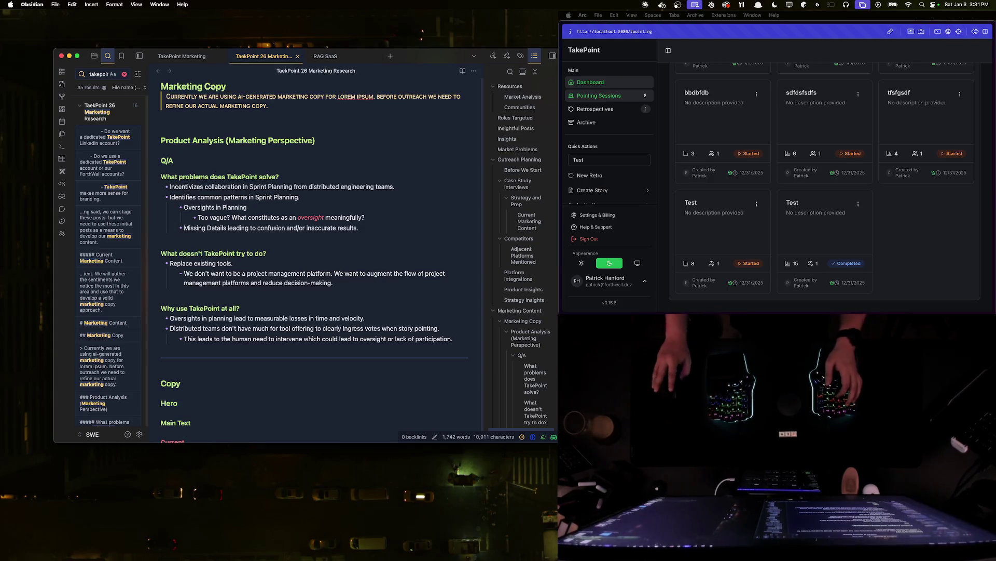
- Add an empty sub-bullet beneath the oversight/participation point, refocusing the note window
{"action": "key", "text": "super+Tab"}
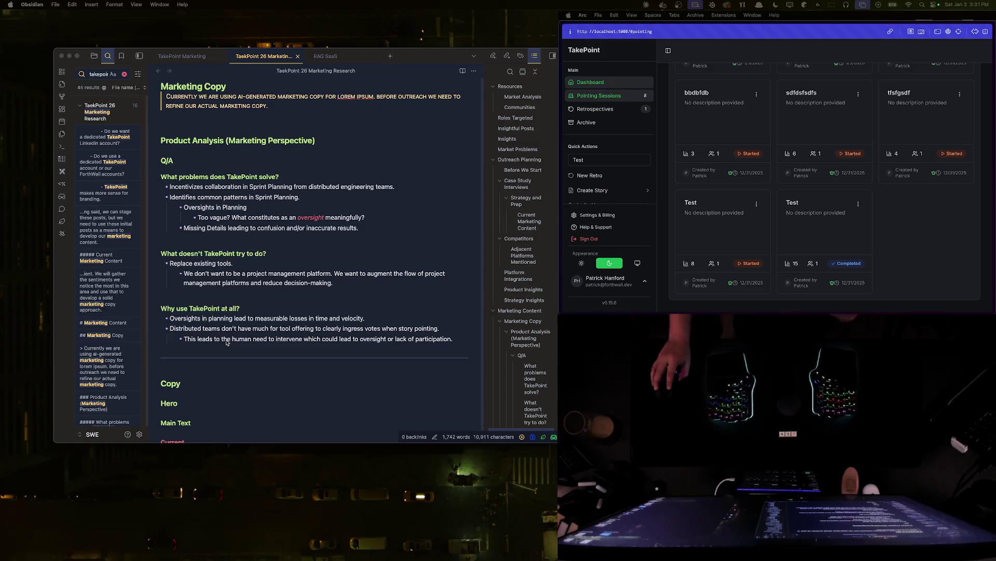
{"action": "left_click", "coordinate": [246, 343]}
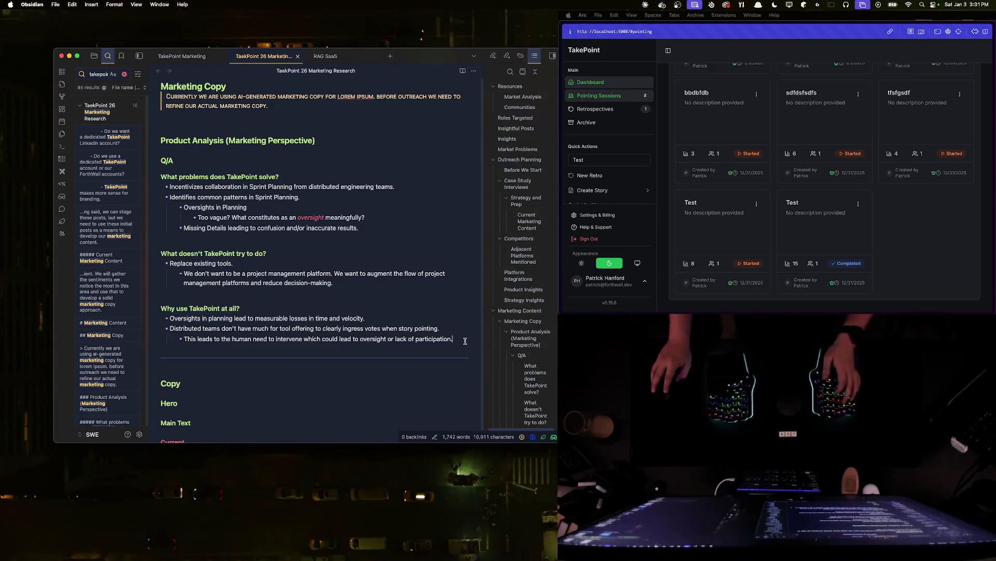
{"action": "key", "text": "Return"}
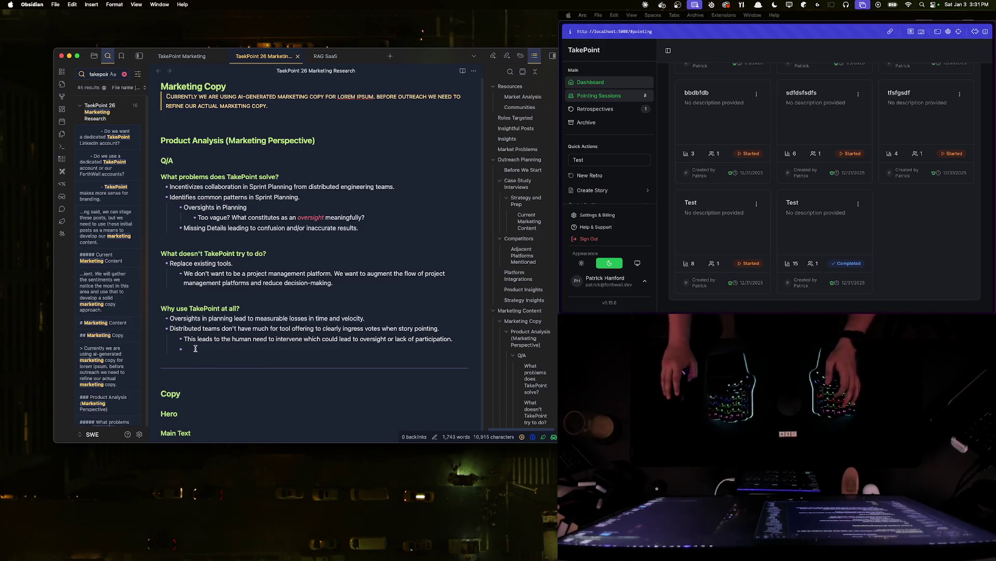
{"action": "key", "text": "shift+Up"}
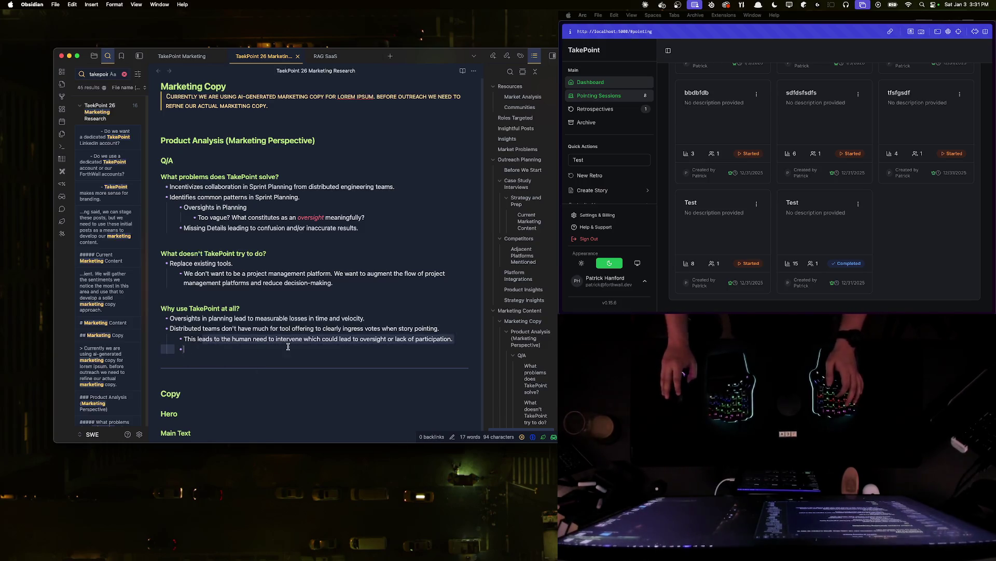
{"action": "key", "text": "Down"}
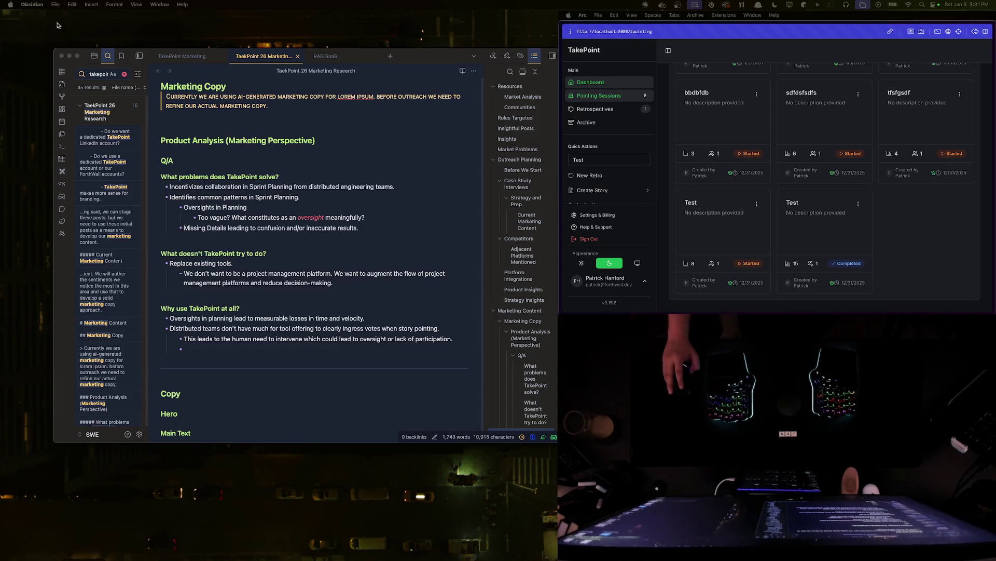
- Write the 'tools are often very intermittent' sub-point and a top-level point on PMs gaining engineering insight
{"action": "left_click", "coordinate": [239, 346]}
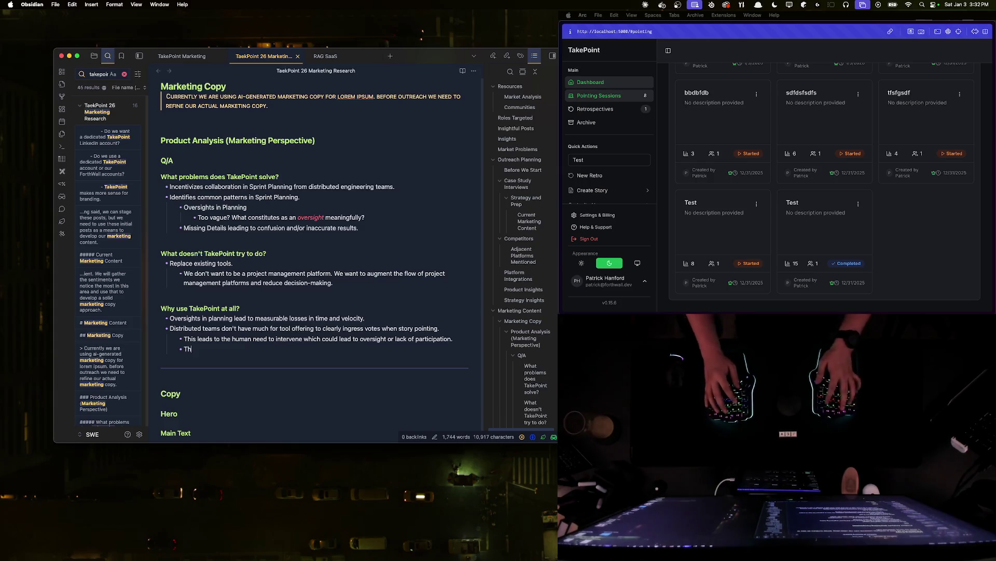
{"action": "type", "text": "The tools that do exist are often very intermitten"}
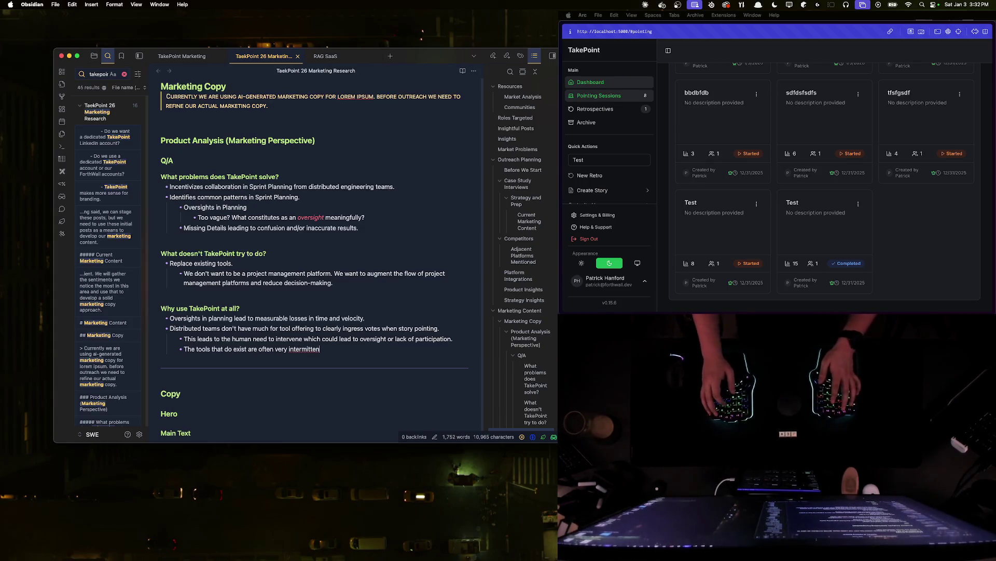
{"action": "type", "text": "."}
{"action": "key", "text": "Return"}
{"action": "key", "text": "shift+Tab"}
{"action": "type", "text": "PMs can"}
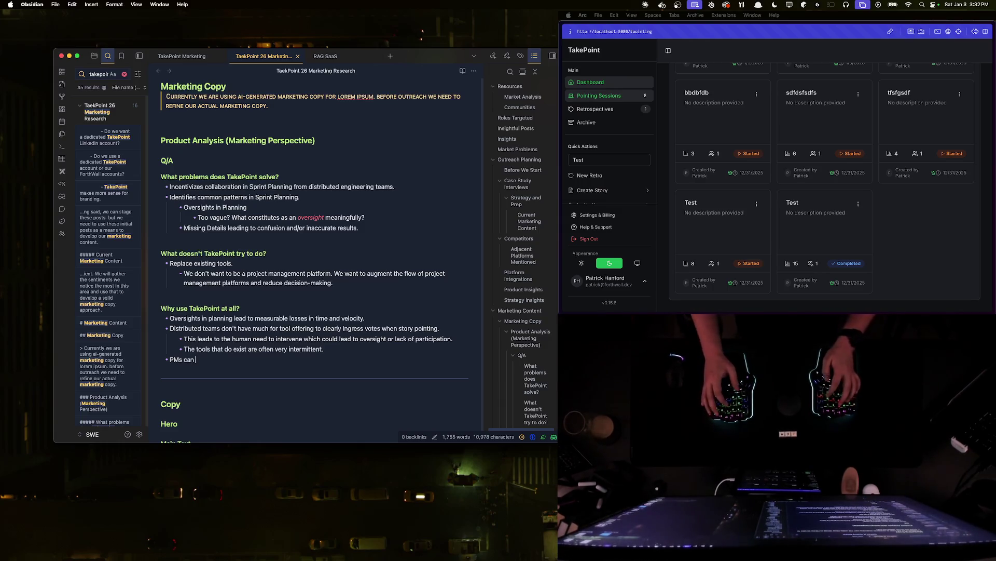
{"action": "type", "text": "get a better idea of the "}
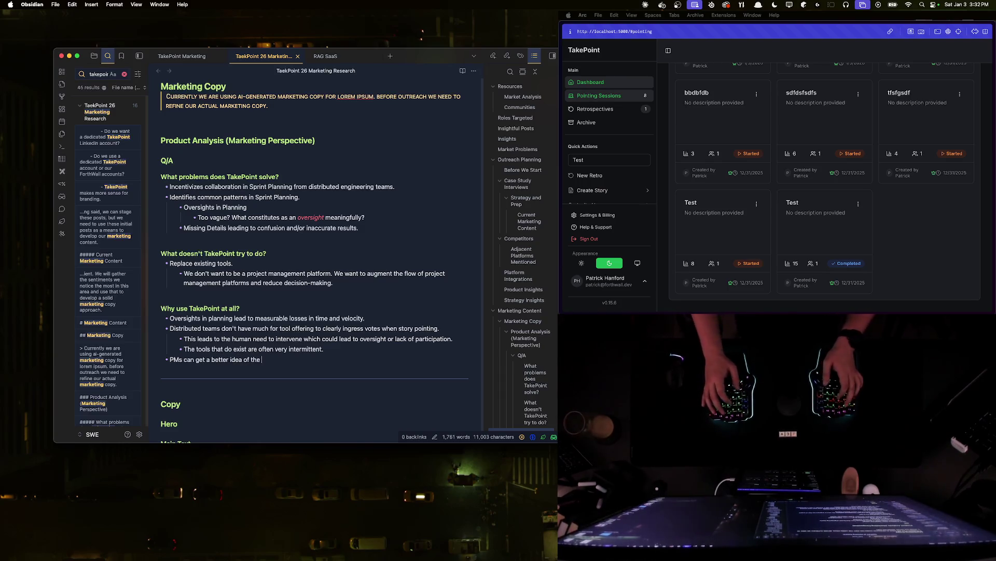
{"action": "type", "text": "actual issues occurring du"}
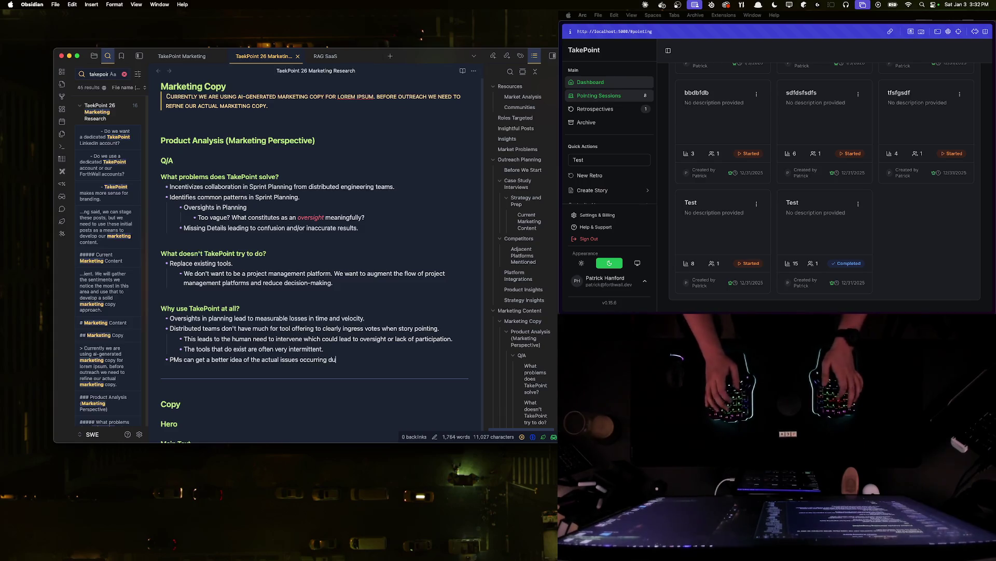
{"action": "type", "text": "ring sprints from an engineering "}
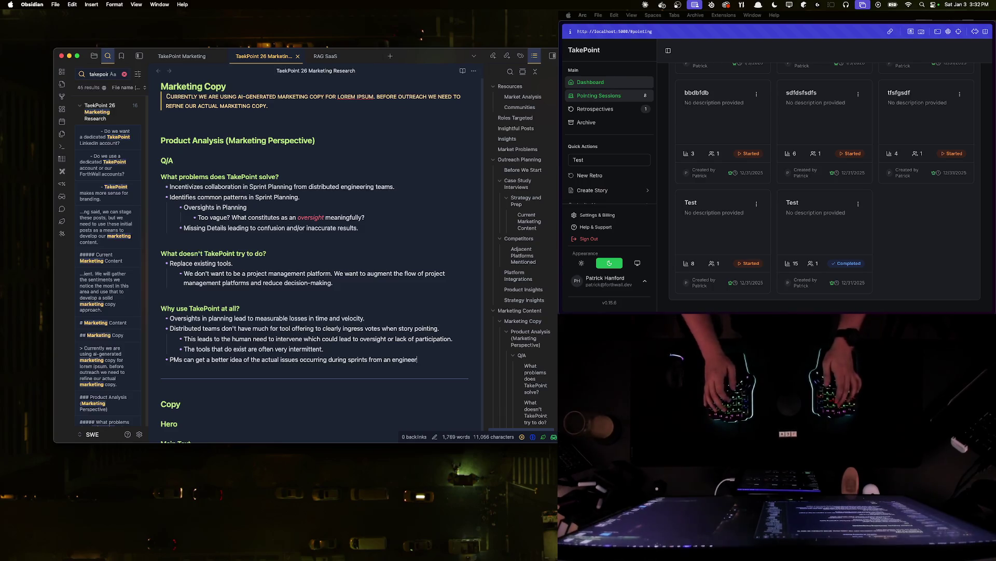
{"action": "type", "text": "perspective, rather than purely depending upo"}
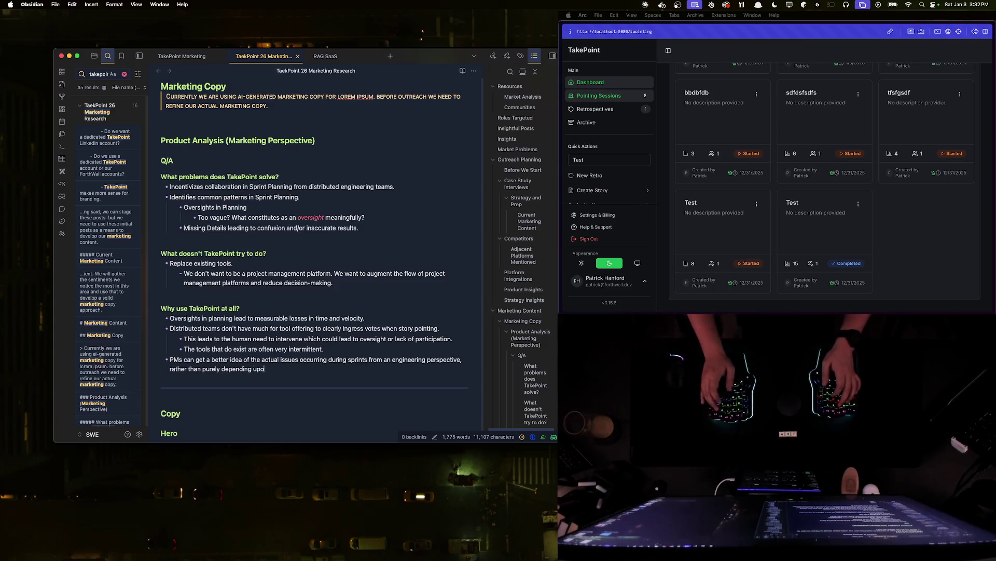
{"action": "type", "text": "n naive metrics."}
{"action": "key", "text": "Return"}
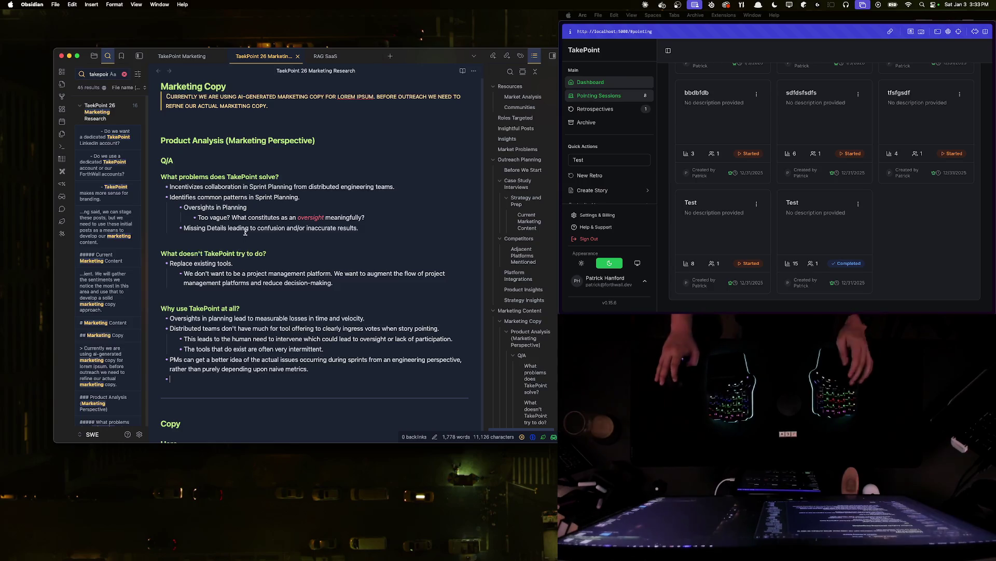
{"action": "scroll", "coordinate": [226, 304], "scroll_direction": "down", "scroll_amount": 1}
{"action": "scroll", "coordinate": [233, 319], "scroll_direction": "up", "scroll_amount": 1}
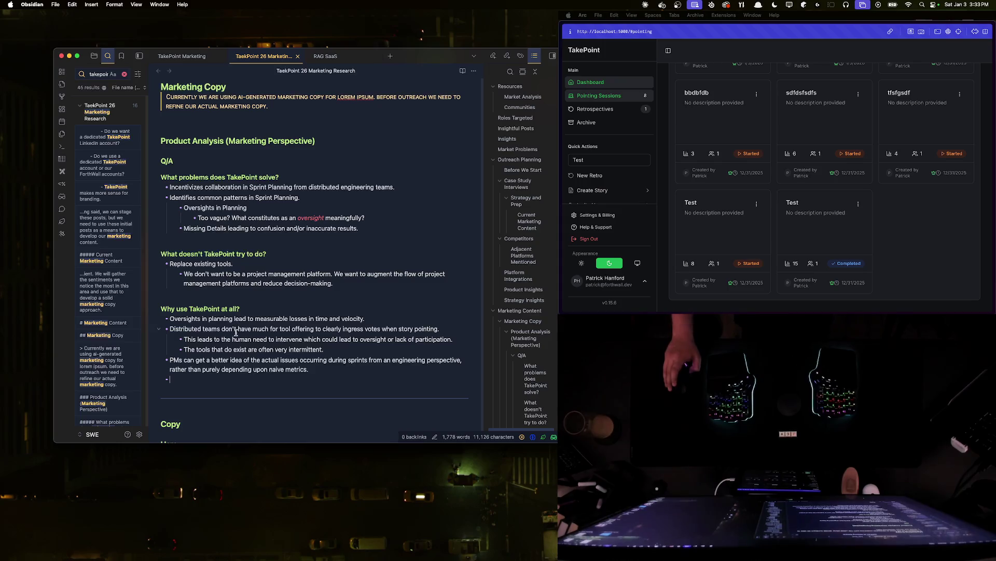
{"action": "left_click", "coordinate": [226, 294]}
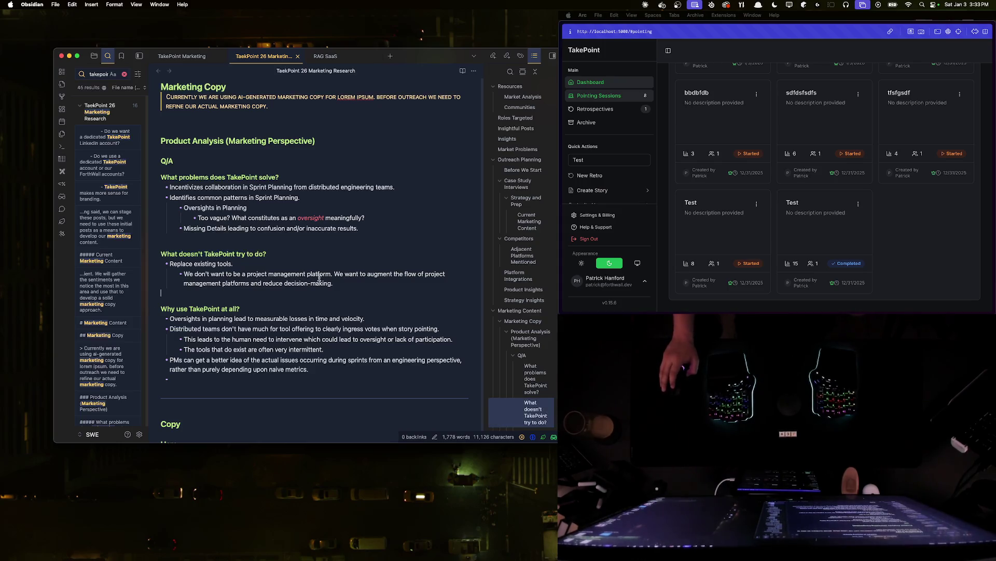
- Insert 'planning' before 'tools.' and open an indented bullet under the decision-making point
{"action": "key", "text": "Return"}
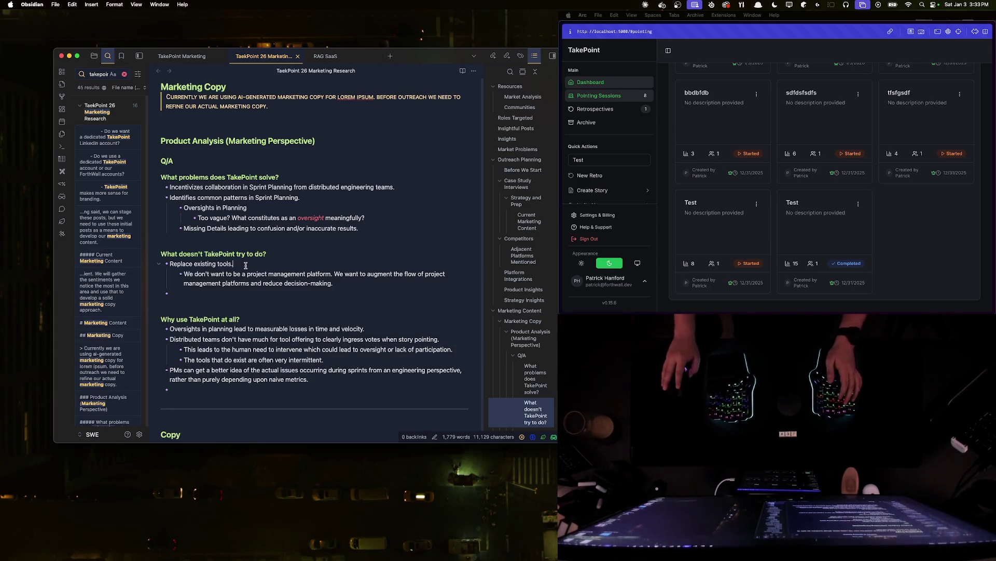
{"action": "left_click", "coordinate": [342, 283]}
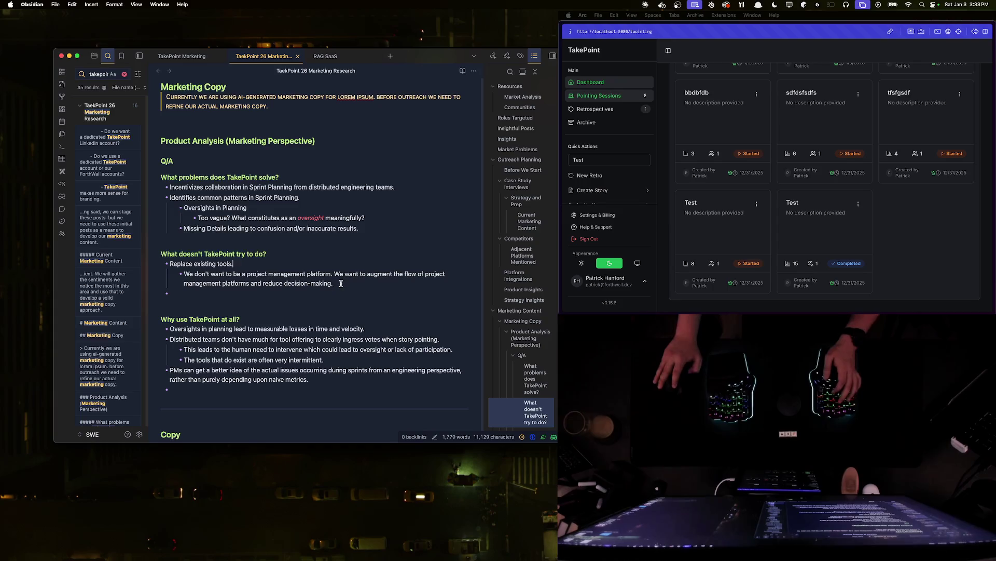
{"action": "key", "text": "Return"}
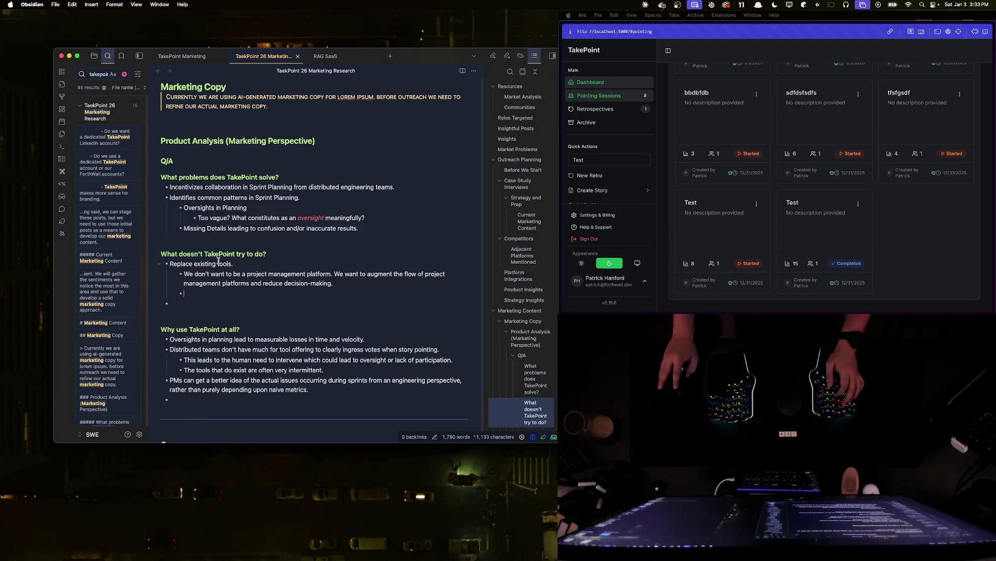
{"action": "left_click", "coordinate": [237, 263]}
{"action": "type", "text": "planning"}
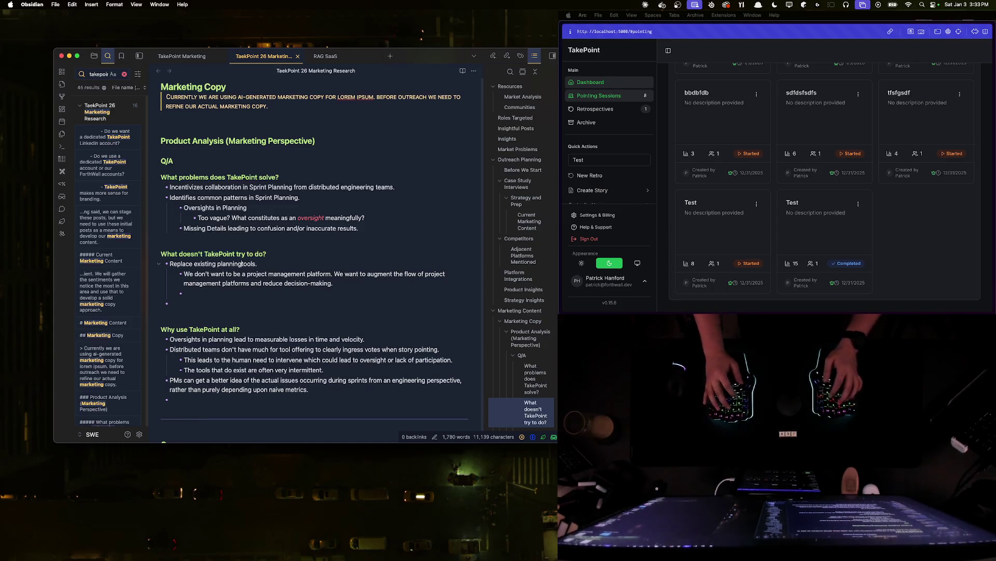
{"action": "left_click", "coordinate": [231, 294]}
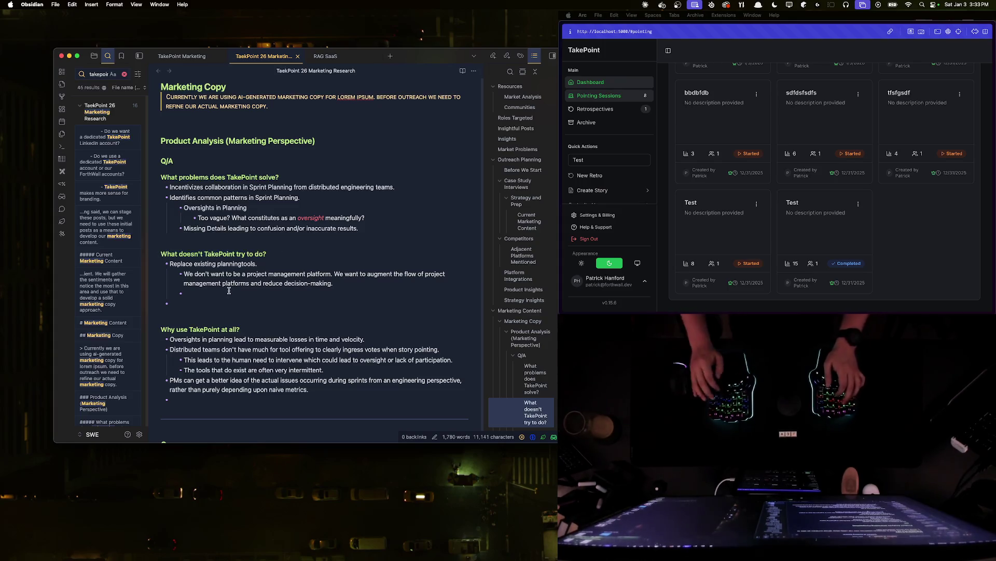
{"action": "type", "text": "Our niche remains within th"}
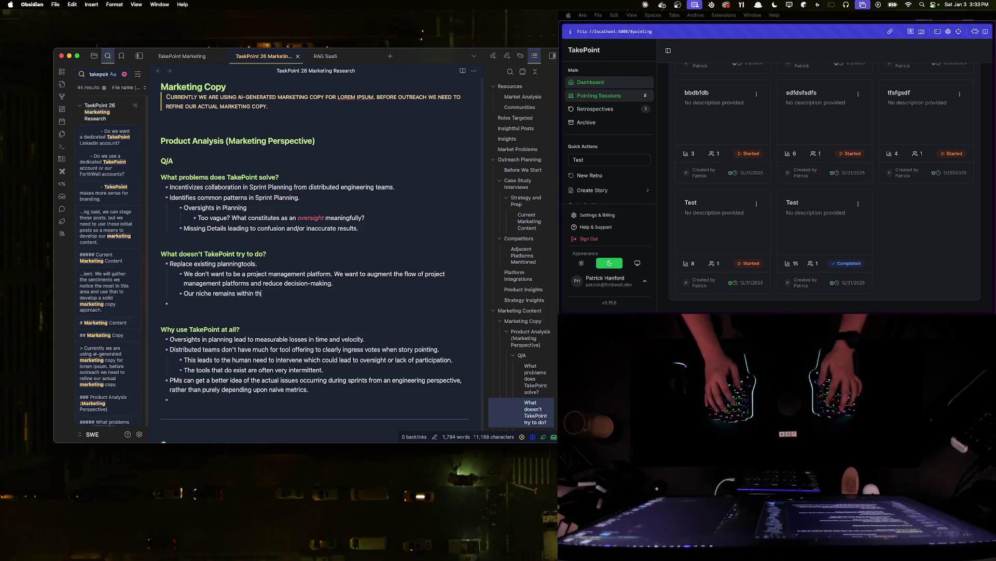
{"action": "type", "text": "de"}
{"action": "type", "text": "ngine"}
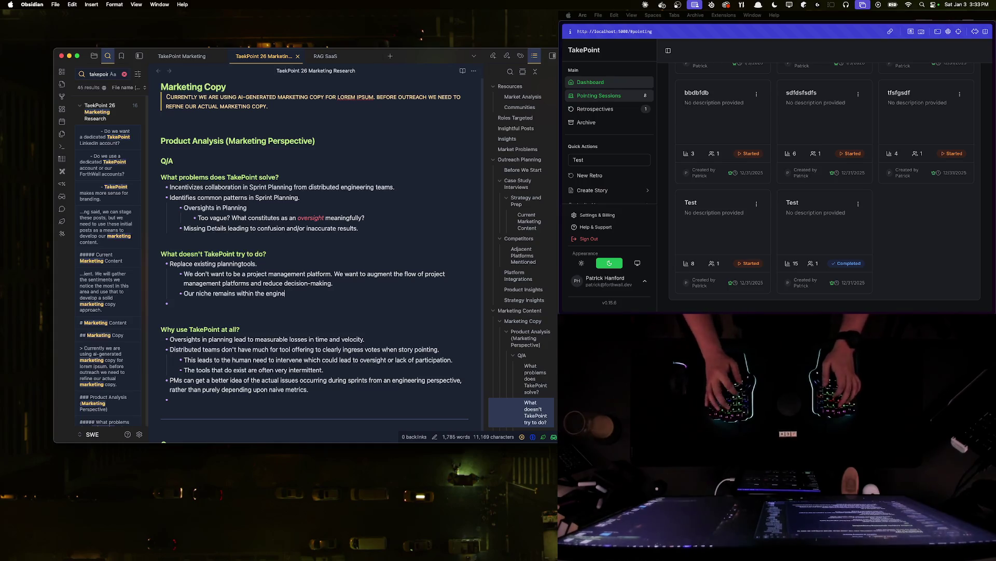
{"action": "type", "text": "ng"}
{"action": "type", "text": "-led sessions"}
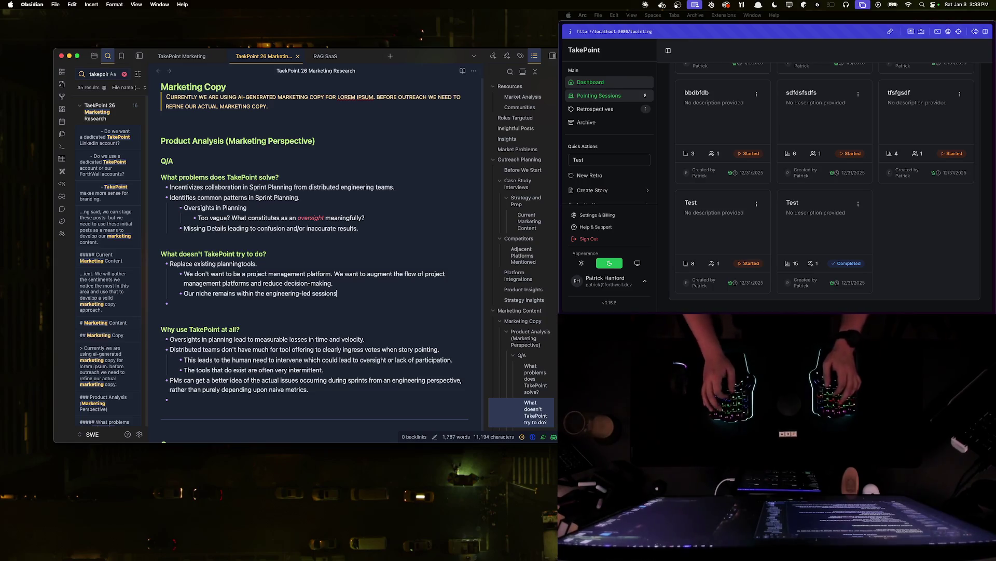
- Write the engineering-led sessions niche point with indented examples 'ie Story Pointing, Retrospectives'
{"action": "key", "text": "Return"}
{"action": "key", "text": "Tab"}
{"action": "type", "text": "Story Pointing, Retrospectives, Backlog"}
{"action": "key", "text": "BackSpace"}
{"action": "key", "text": "BackSpace"}
{"action": "key", "text": "BackSpace"}
{"action": "key", "text": "BackSpace"}
{"action": "key", "text": "BackSpace"}
{"action": "key", "text": "BackSpace"}
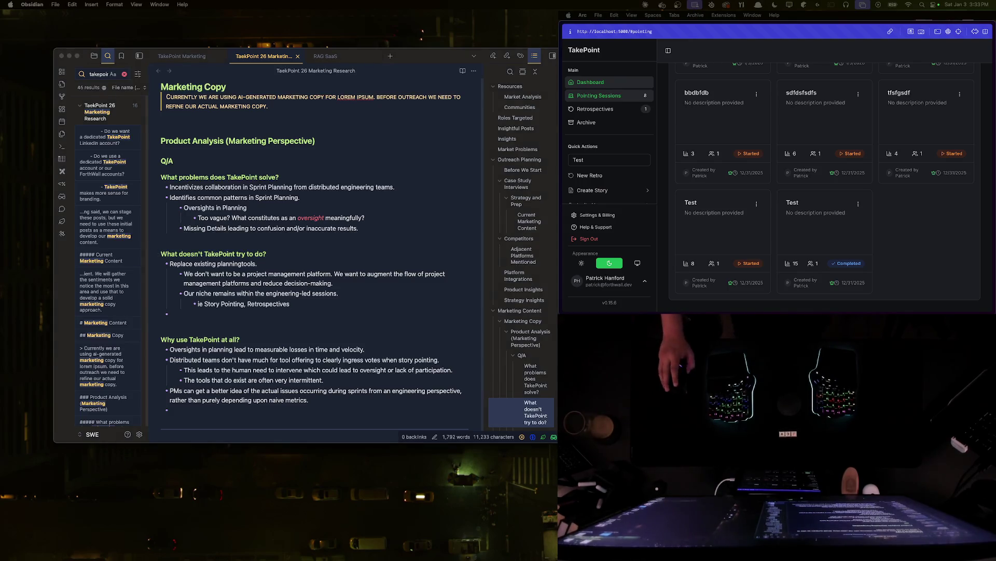
{"action": "left_click", "coordinate": [226, 266]}
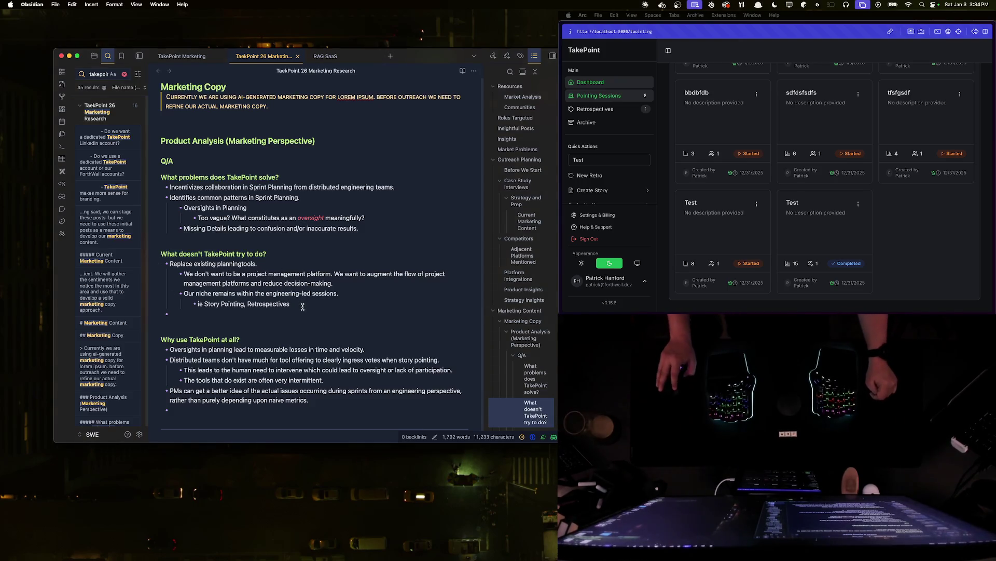
{"action": "left_click", "coordinate": [241, 316]}
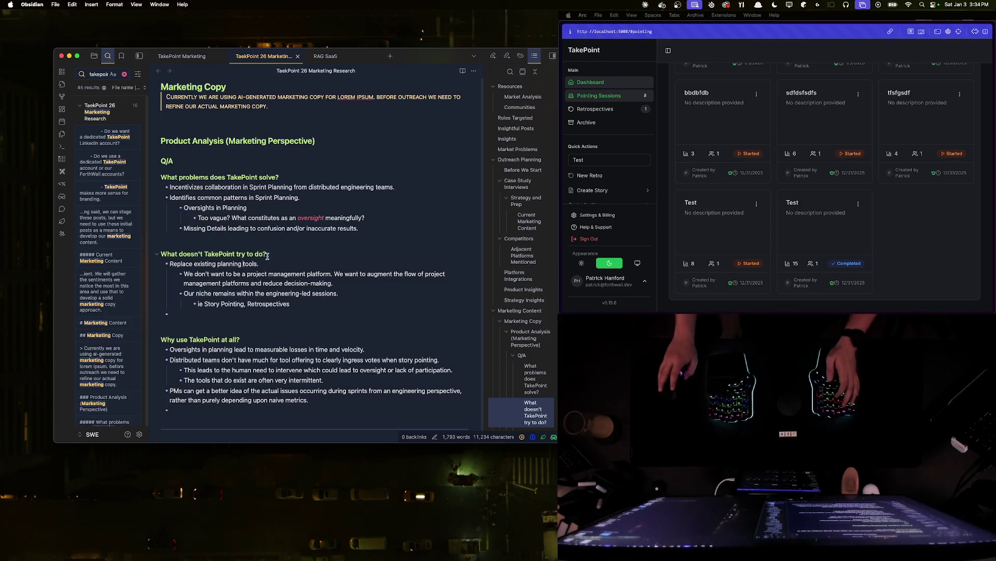
{"action": "key", "text": "super+Right"}
{"action": "type", "text": "(Jira, Linear, NearBeach"}
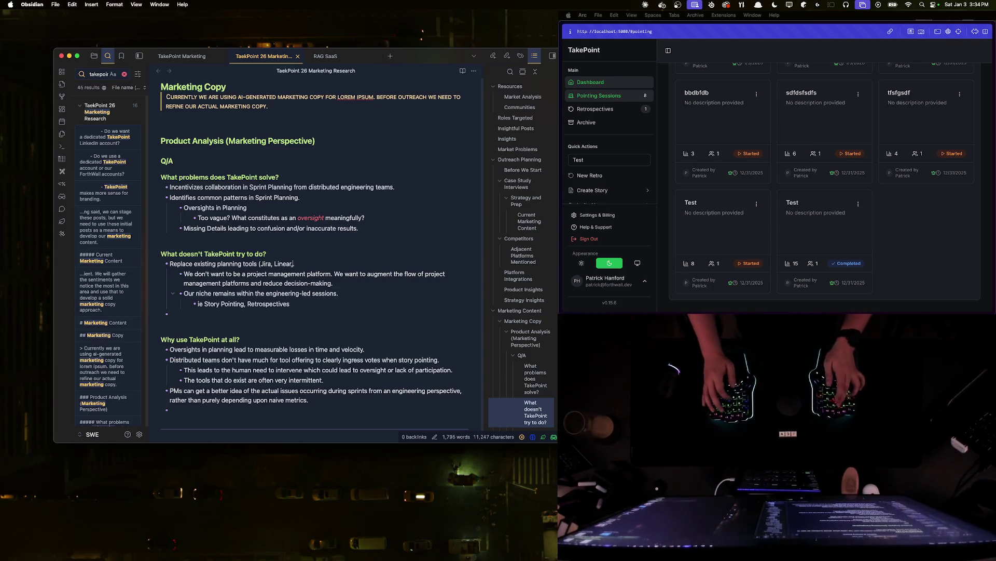
{"action": "type", "text": ")."}
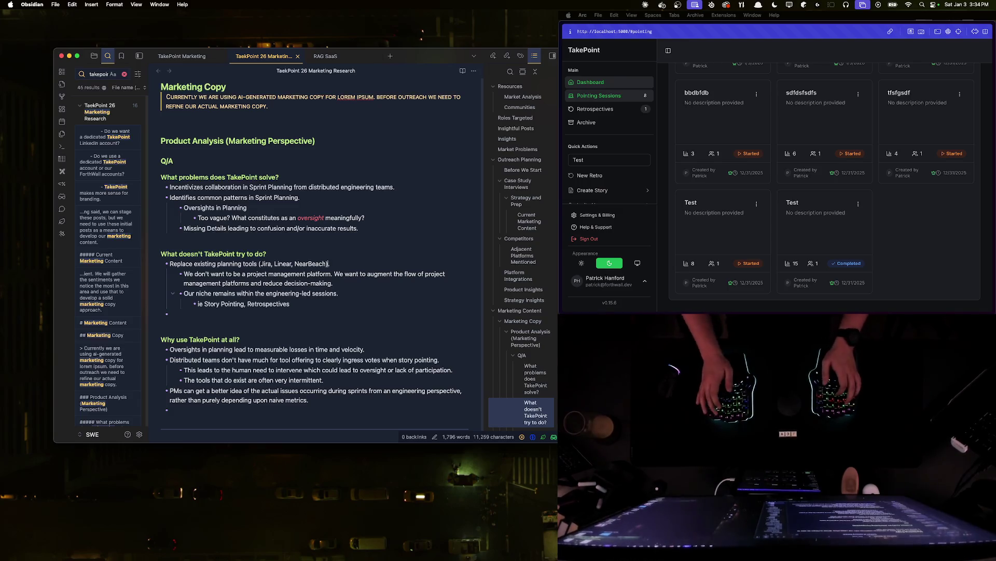
{"action": "key", "text": "Down"}
{"action": "key", "text": "Down"}
{"action": "key", "text": "Down"}
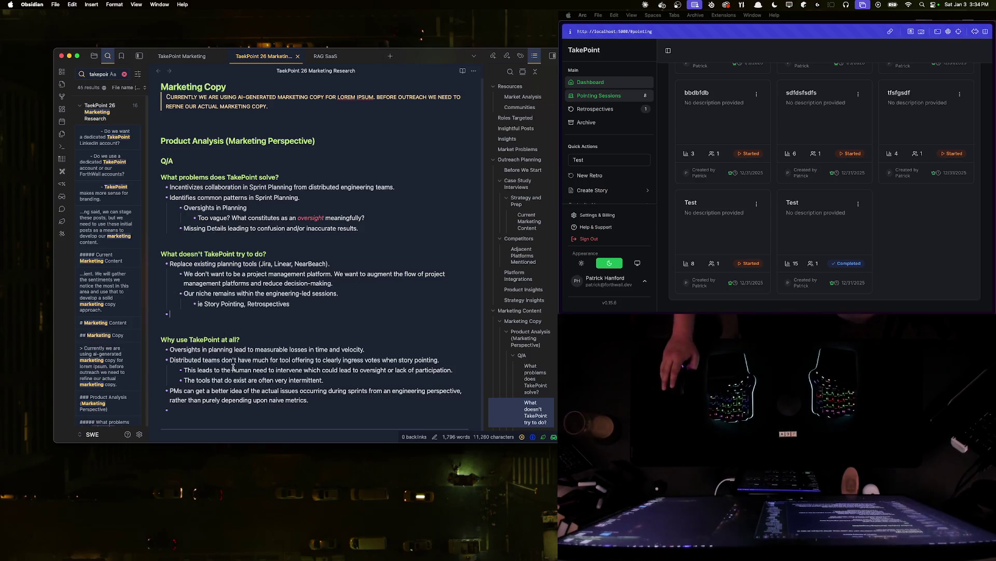
{"action": "scroll", "coordinate": [233, 367], "scroll_direction": "down", "scroll_amount": 2}
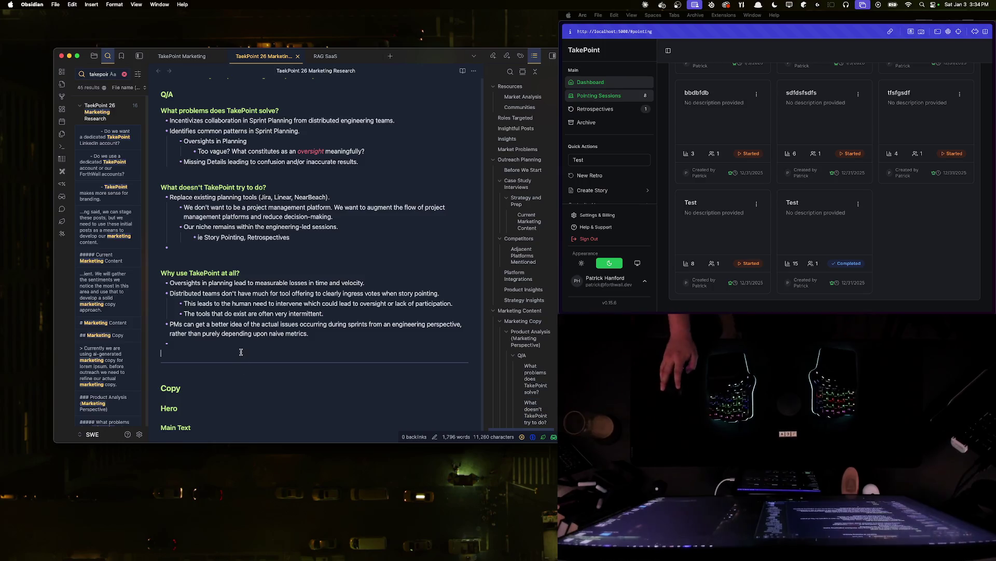
{"action": "scroll", "coordinate": [250, 368], "scroll_direction": "up", "scroll_amount": 1}
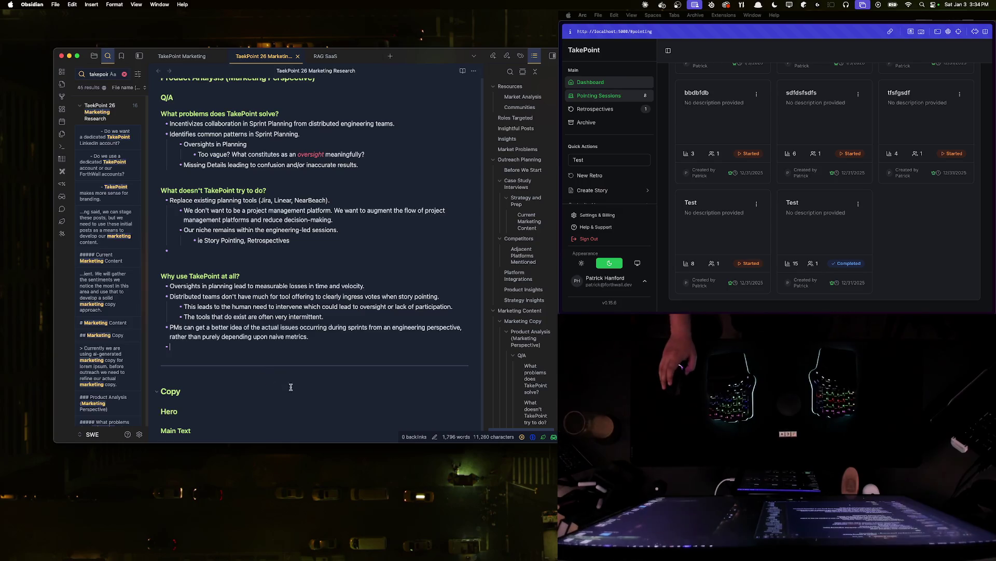
{"action": "key", "text": "BackSpace"}
{"action": "key", "text": "BackSpace"}
{"action": "key", "text": "BackSpace"}
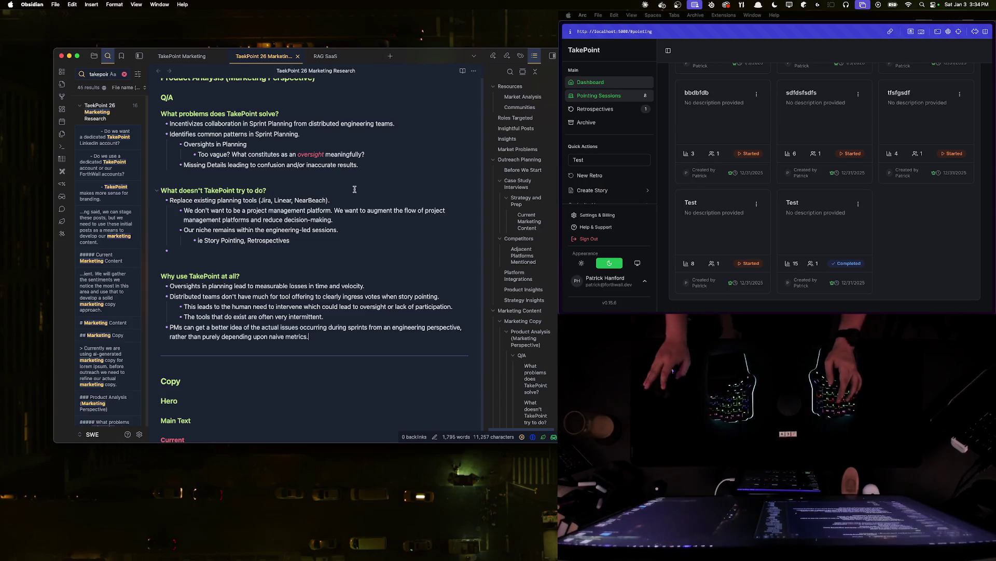
{"action": "left_click", "coordinate": [392, 162]}
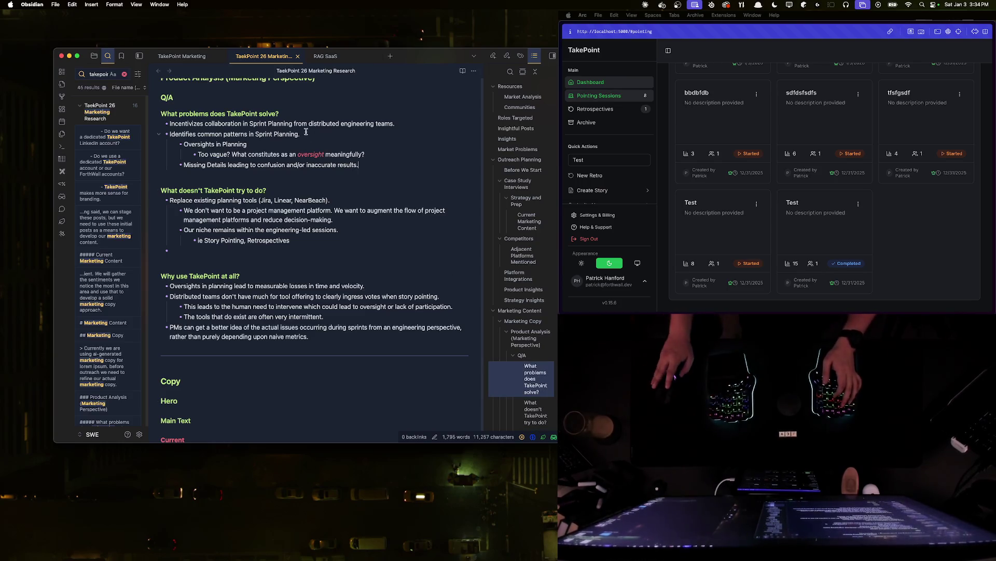
{"action": "key", "text": "Return"}
{"action": "key", "text": "Return"}
{"action": "type", "text": "######"}
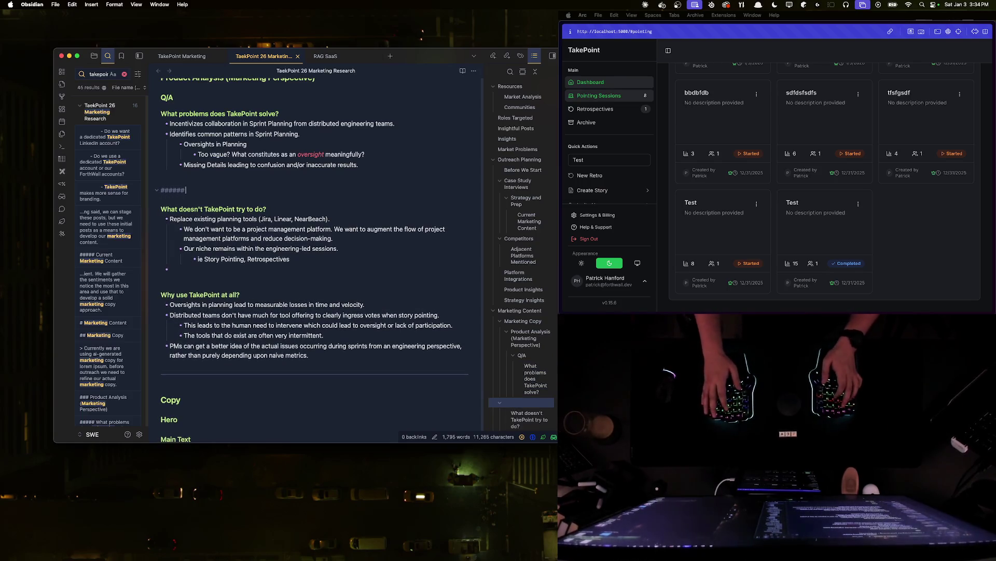
{"action": "type", "text": " How does TakePoint solve thi"}
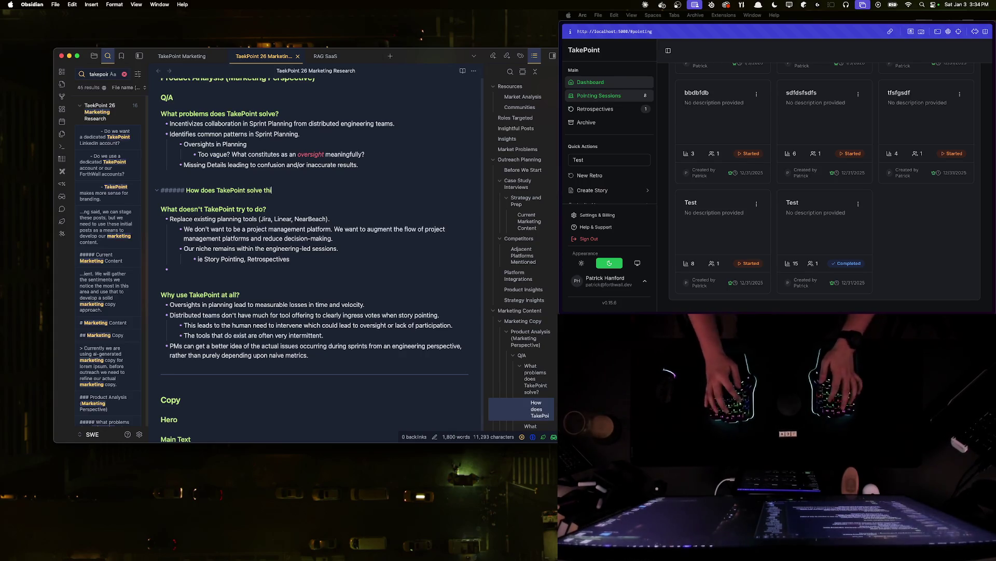
{"action": "key", "text": "BackSpace"}
{"action": "type", "text": "ese pro"}
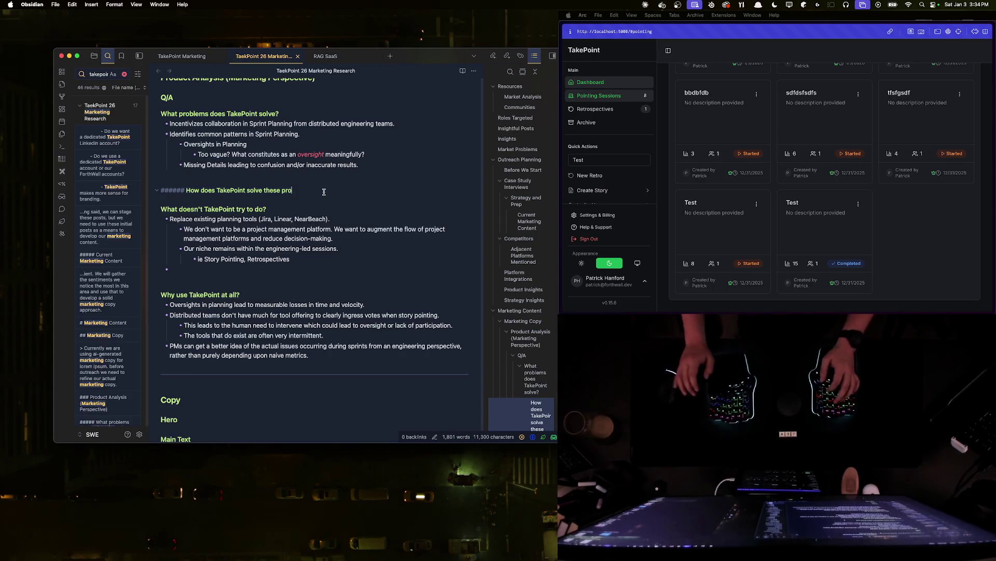
{"action": "type", "text": "blems?"}
- Add the 'How does TakePoint solve these problems?' heading and a bullet on a guided interface easing PMs' and tech leads' burden
{"action": "key", "text": "Return"}
{"action": "type", "text": "- "}
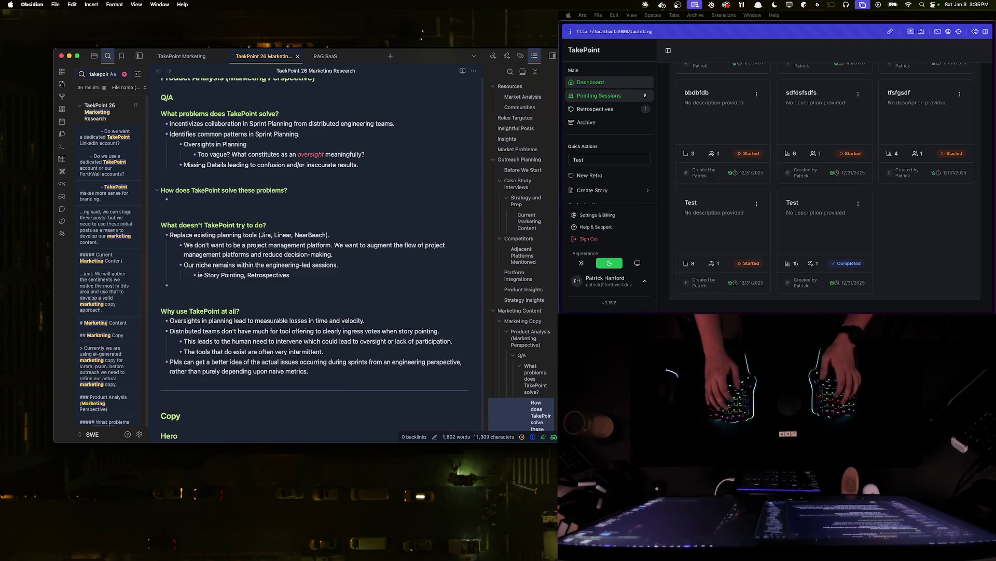
{"action": "type", "text": " u"}
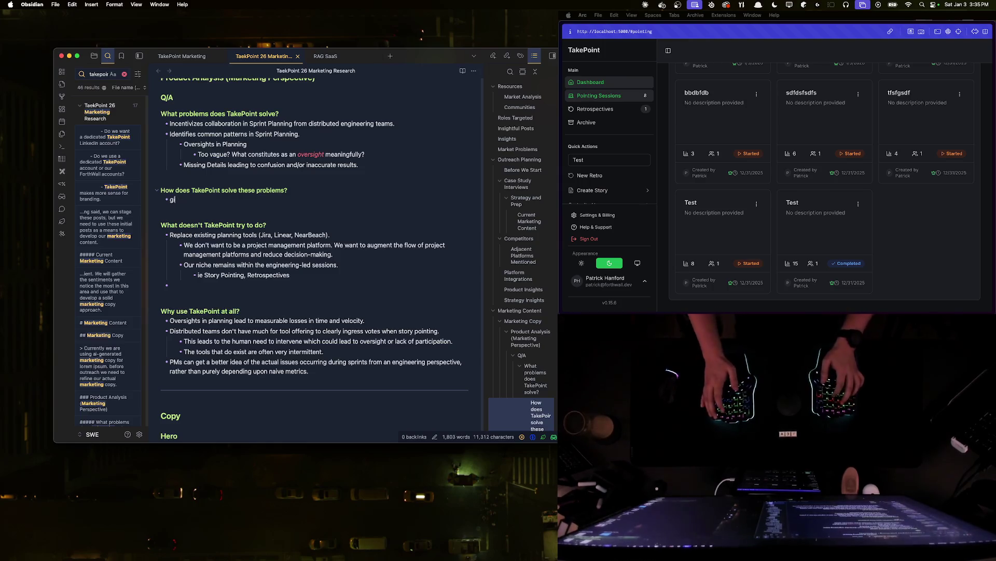
{"action": "key", "text": "BackSpace"}
{"action": "key", "text": "BackSpace"}
{"action": "key", "text": "BackSpace"}
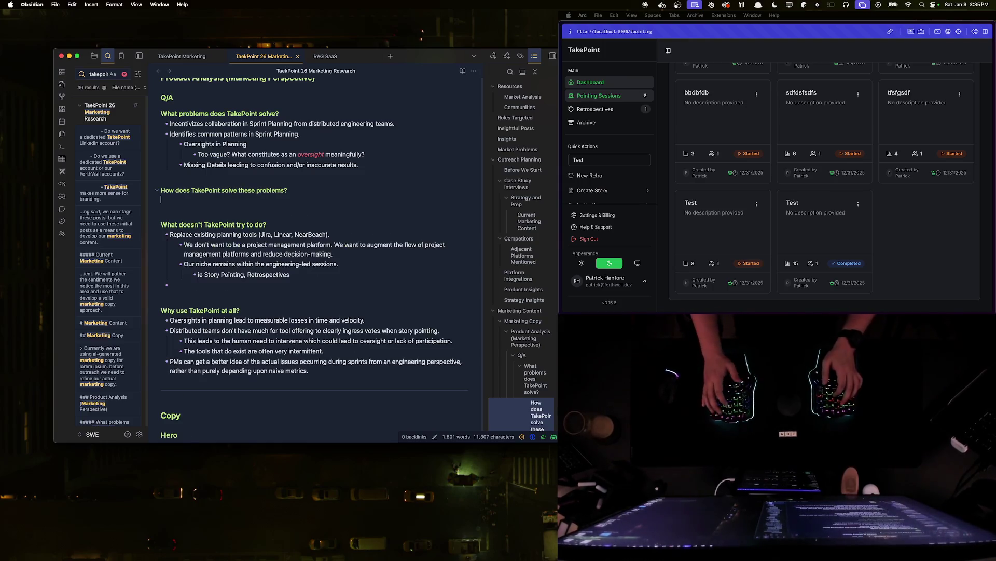
{"action": "type", "text": "-Gives users"}
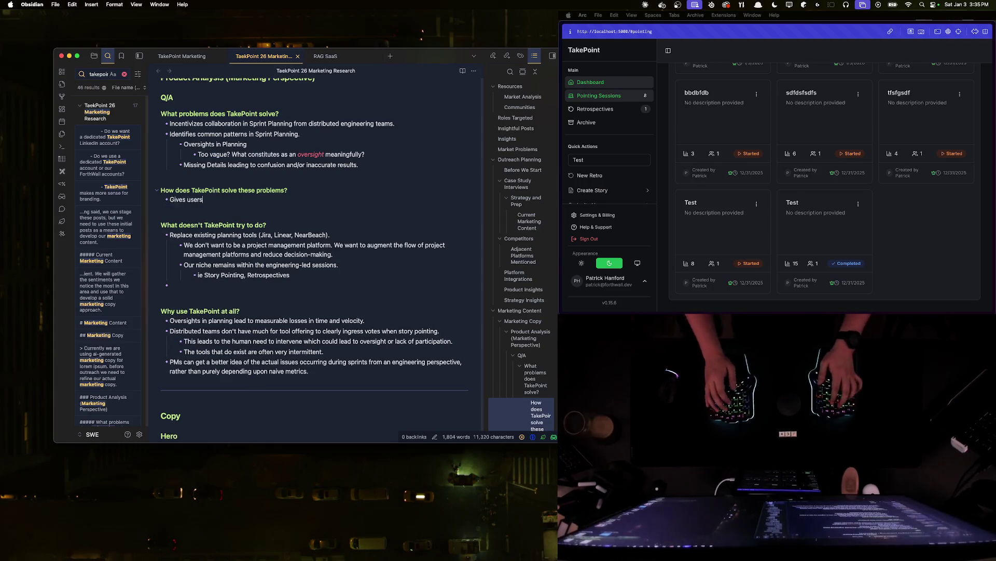
{"action": "type", "text": " interface to run their sessions in a guided manner"}
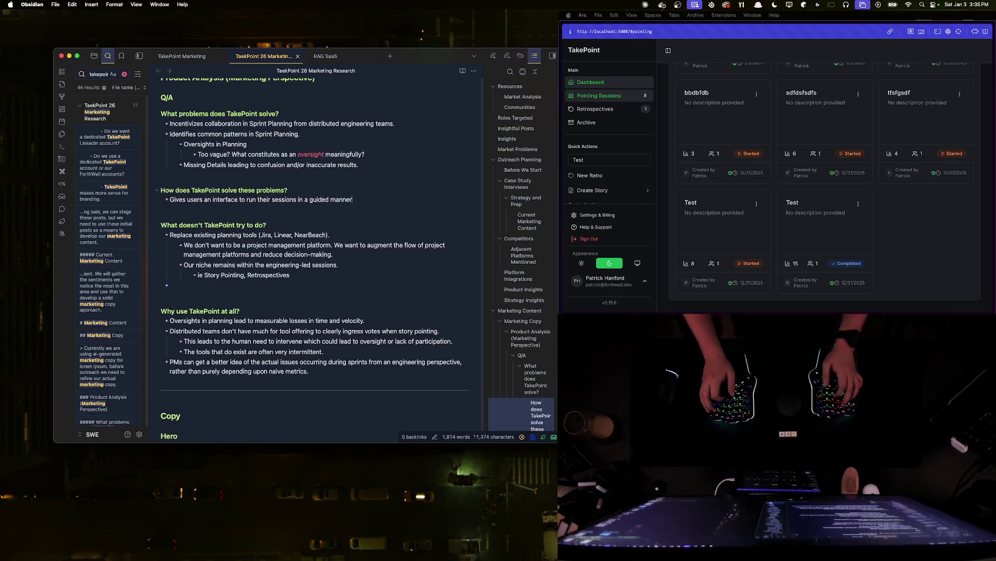
{"action": "type", "text": "taTaking the burden off "}
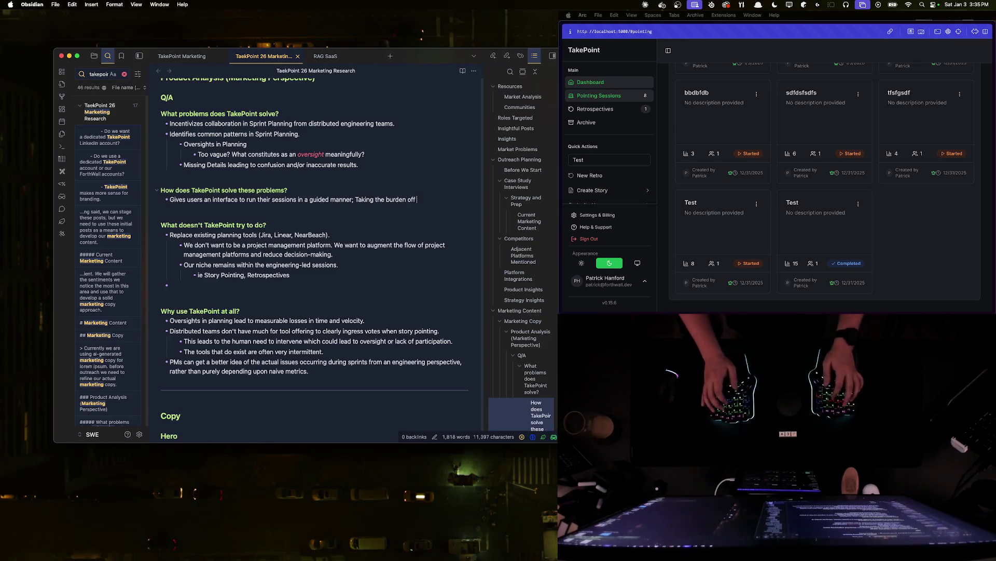
{"action": "type", "text": "of PMs who may not b"}
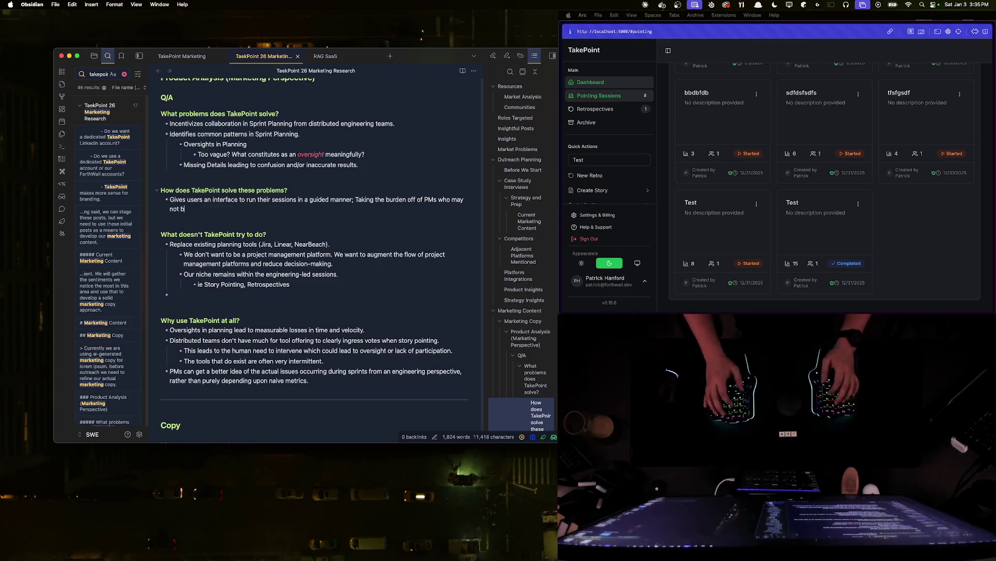
{"action": "type", "text": "e as connected"}
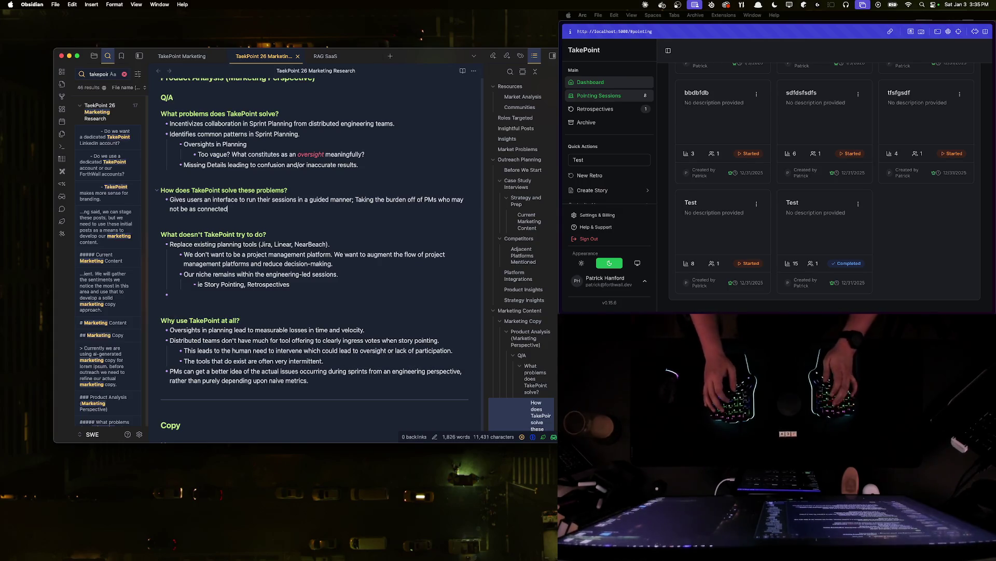
{"action": "type", "text": " to the engineering aspects"}
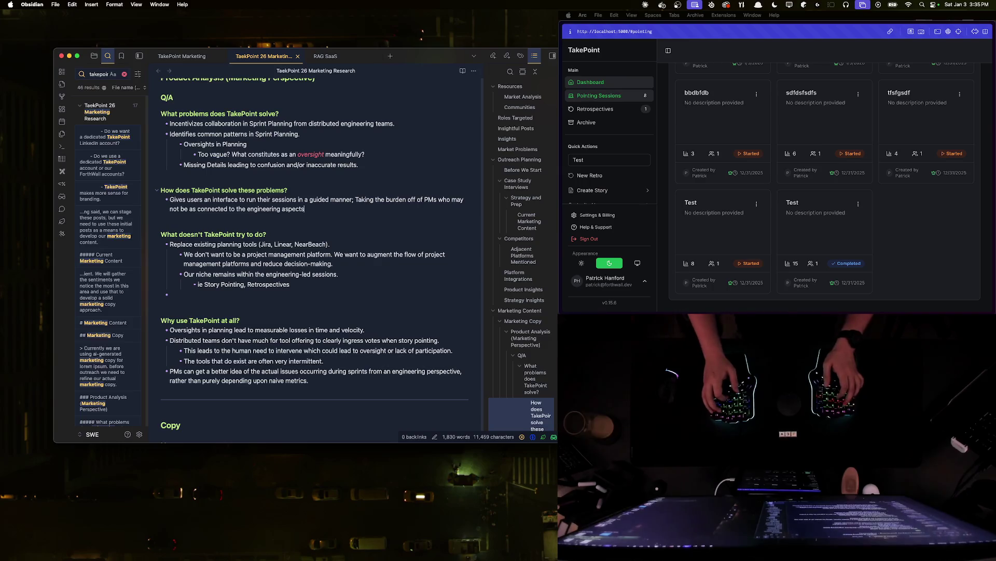
{"action": "type", "text": "well as the "}
{"action": "type", "text": "Tecy"}
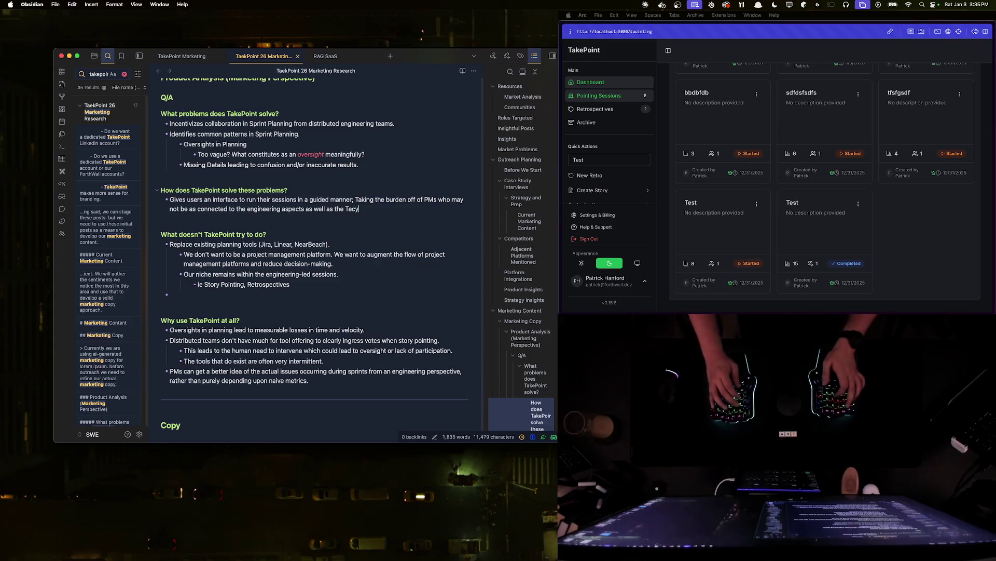
{"action": "key", "text": "BackSpace"}
{"action": "type", "text": "h Leads/Anchors who "}
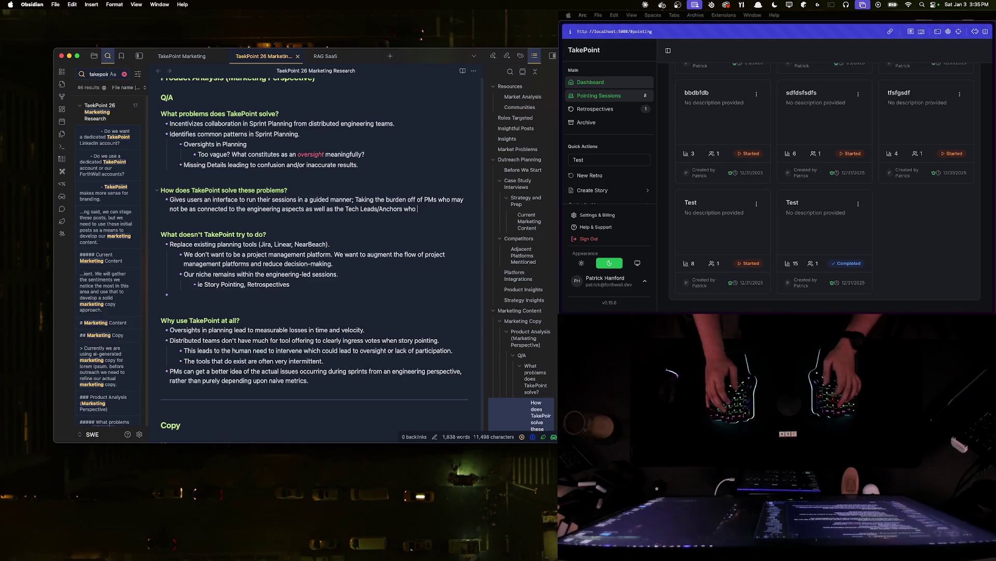
{"action": "type", "text": "would "}
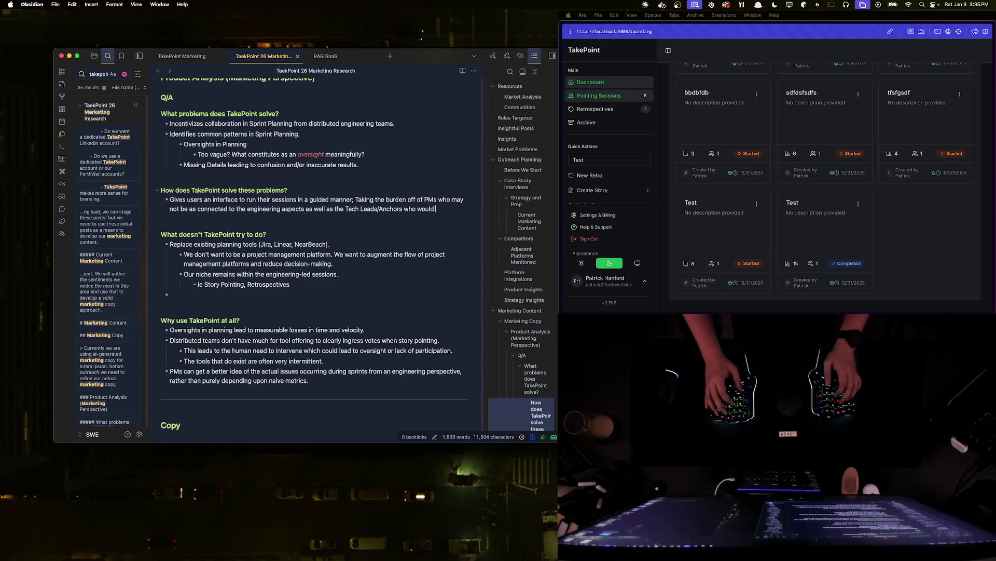
{"action": "type", "text": "run the m"}
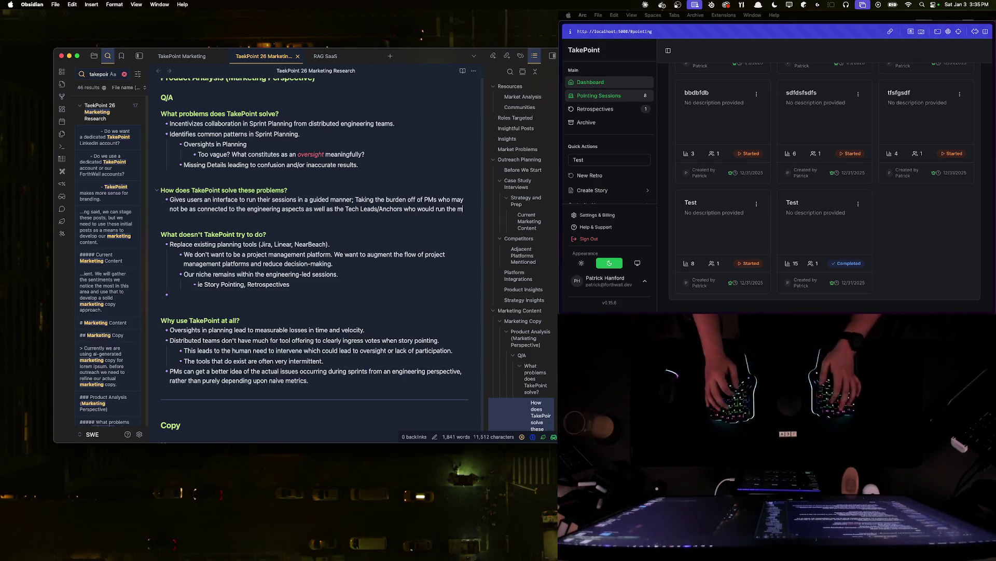
{"action": "type", "text": "ore technical aspects of"}
{"action": "type", "text": " the sessions."}
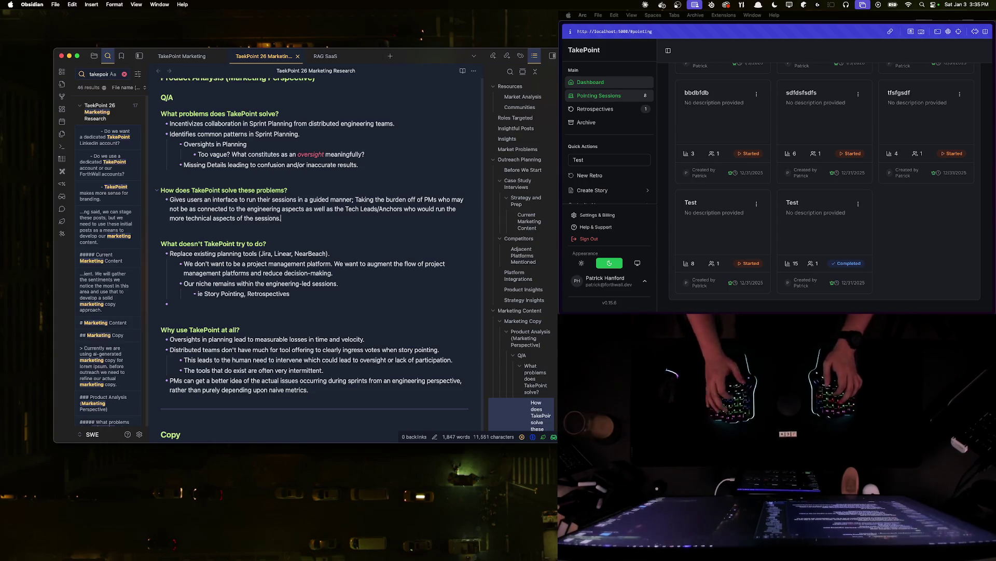
{"action": "key", "text": "Return"}
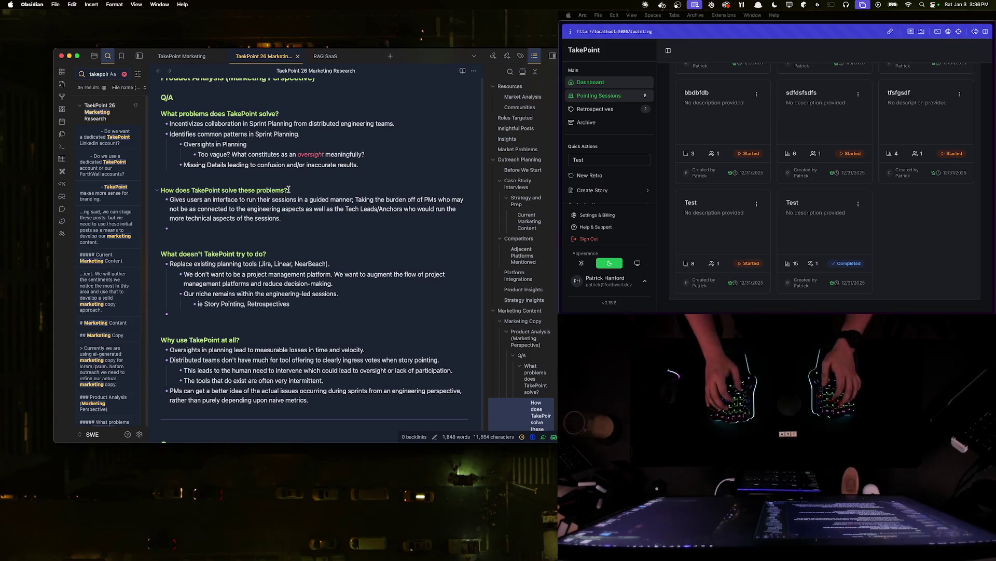
{"action": "type", "text": "Creates a"}
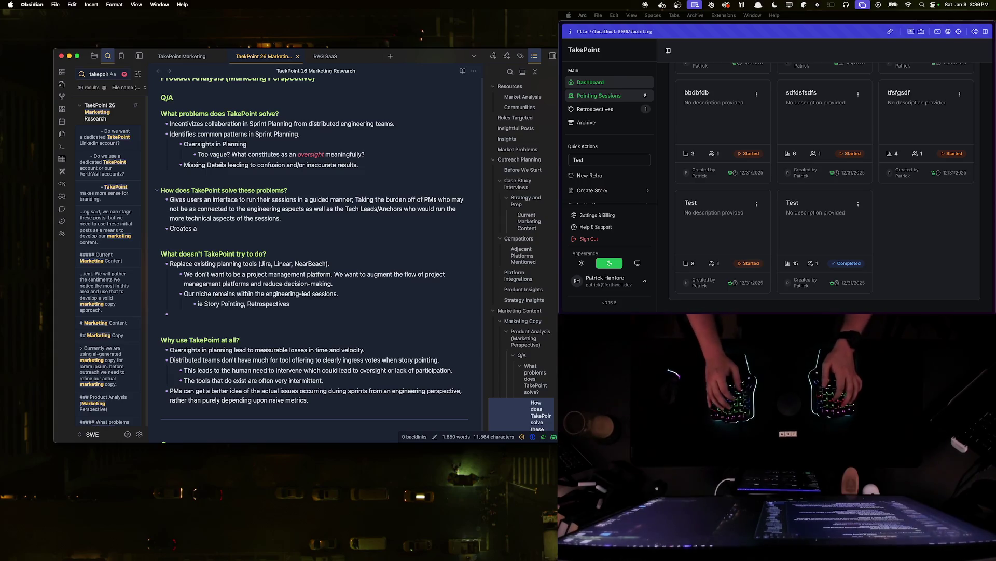
{"action": "type", "text": " routin"}
- Write that Story Pointing sessions create a cycle improving future accuracy through retrospective insights
{"action": "key", "text": "BackSpace"}
{"action": "key", "text": "BackSpace"}
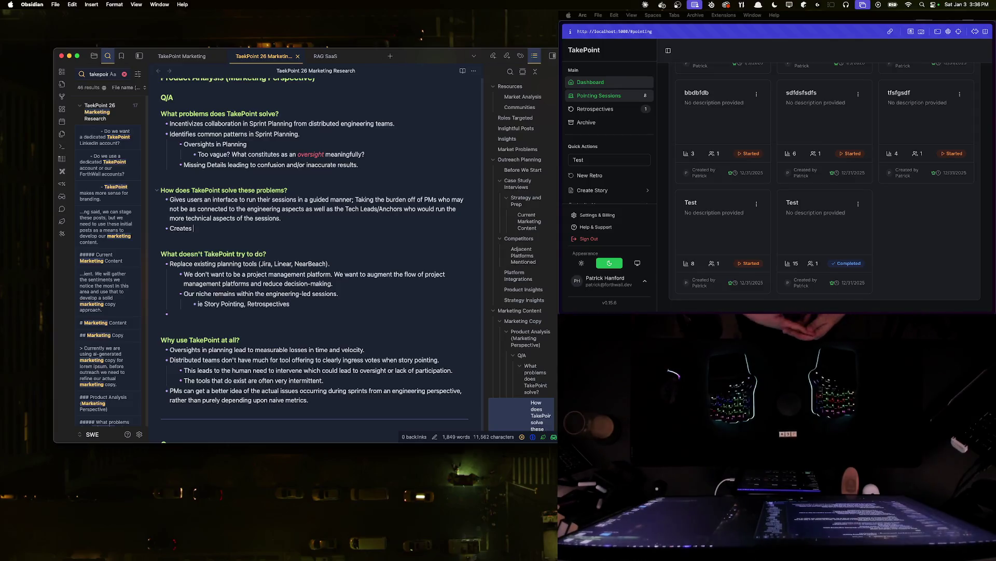
{"action": "type", "text": "a cycle of"}
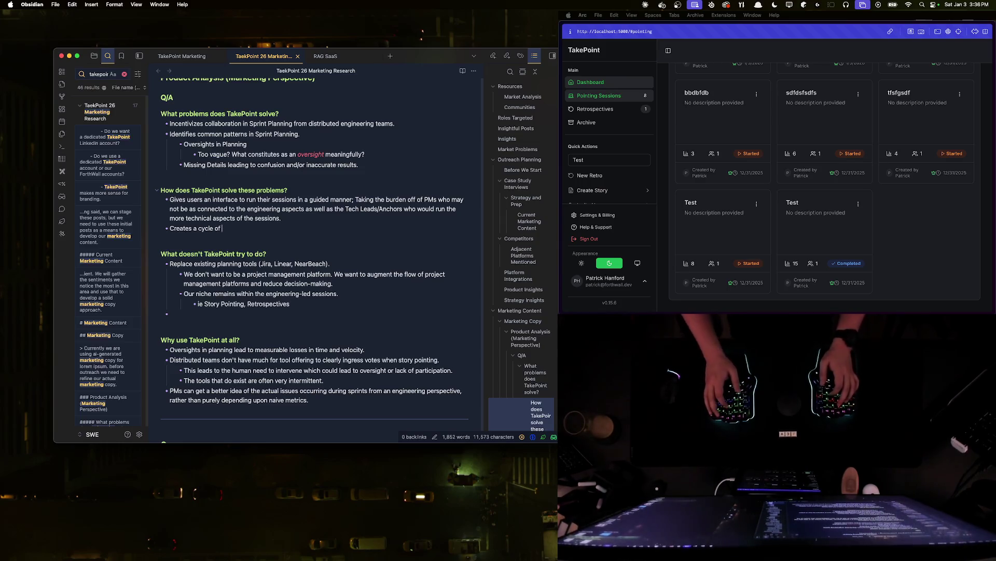
{"action": "key", "text": "BackSpace"}
{"action": "key", "text": "BackSpace"}
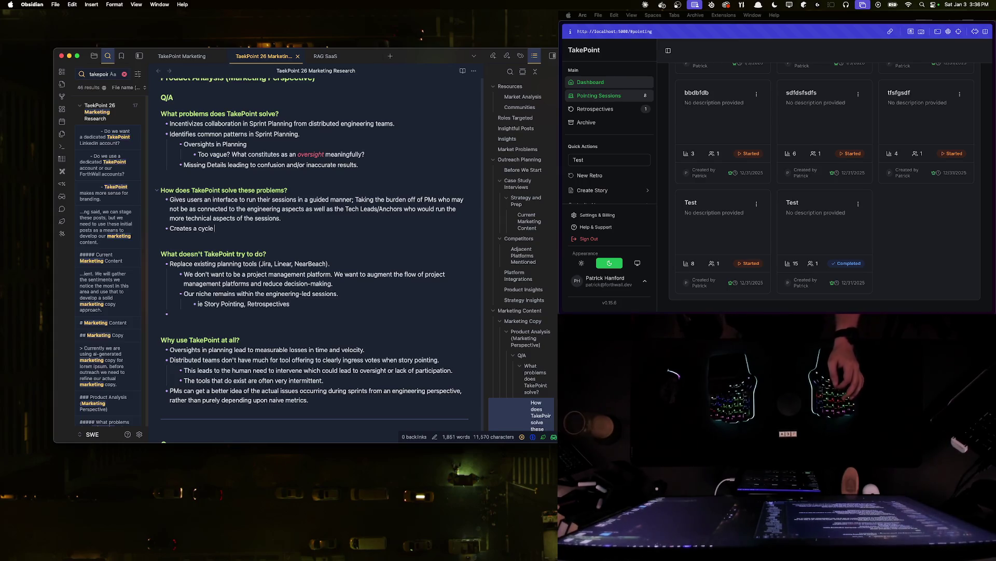
{"action": "type", "text": "in which St"}
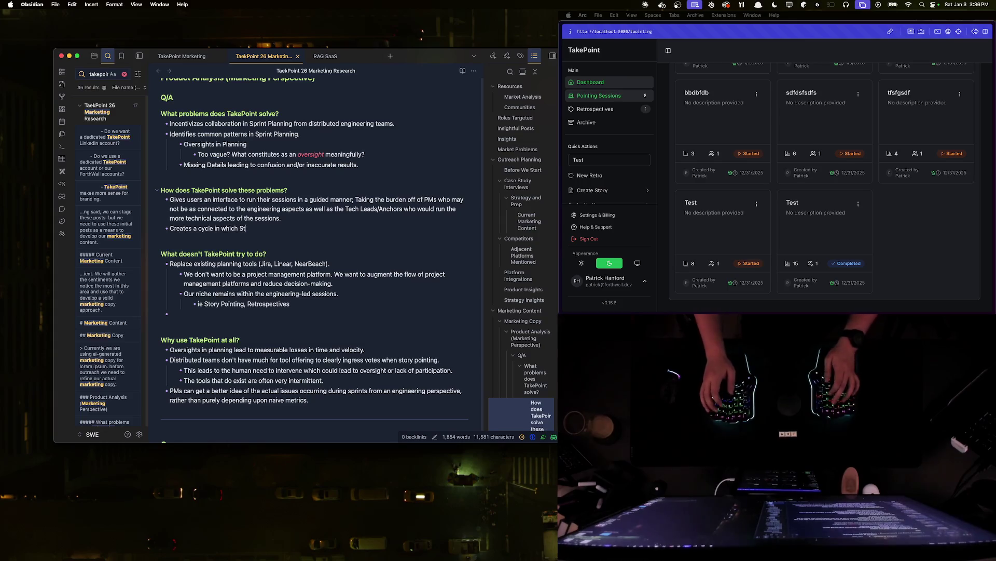
{"action": "type", "text": "ory  Pointing sessions aid"}
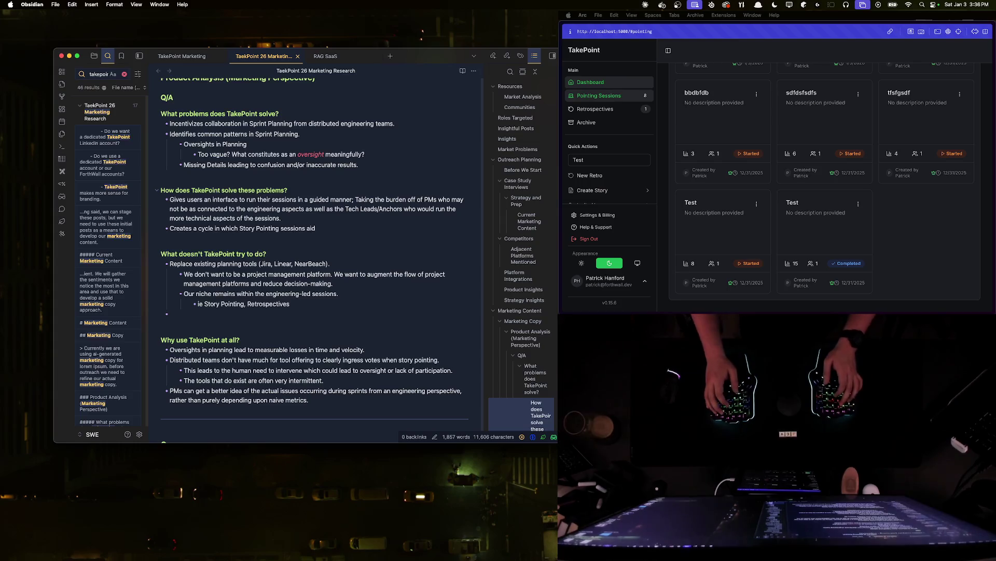
{"action": "type", "text": " future"}
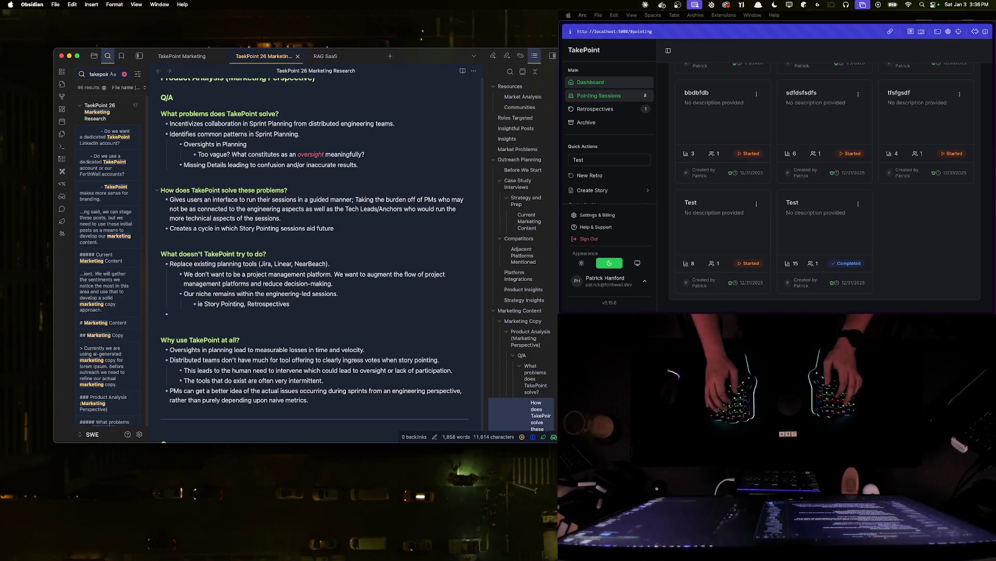
{"action": "type", "text": "ory Pointing"}
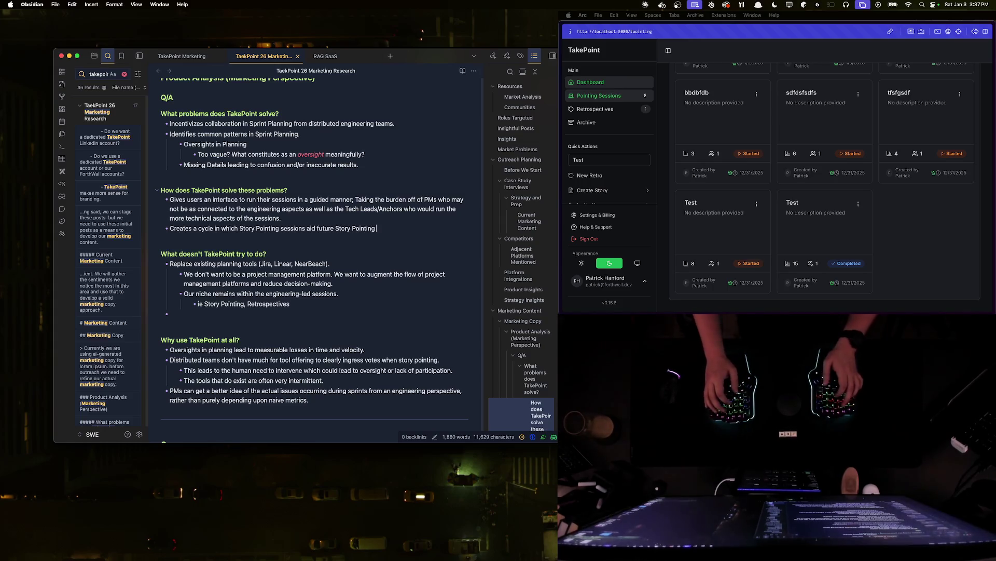
{"action": "type", "text": "accuracy "}
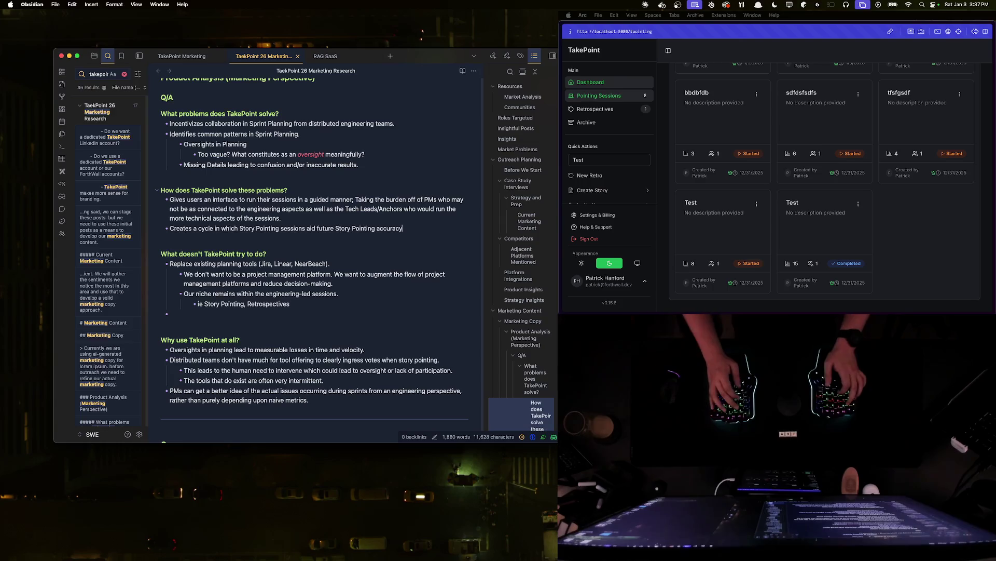
{"action": "type", "text": "through retrospective insights."}
{"action": "key", "text": "Return"}
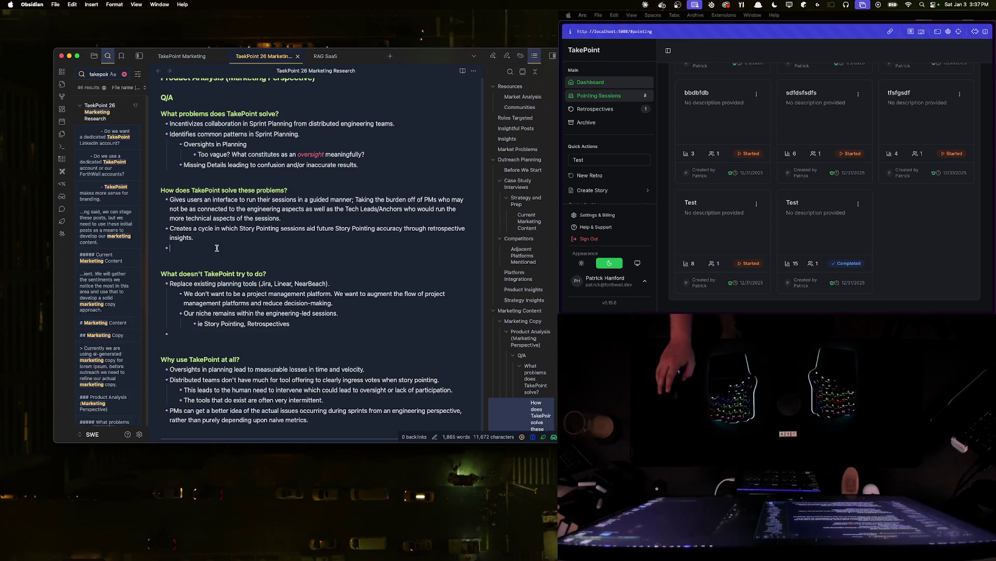
{"action": "scroll", "coordinate": [296, 269], "scroll_direction": "down", "scroll_amount": 3}
{"action": "scroll", "coordinate": [247, 255], "scroll_direction": "down", "scroll_amount": 2}
{"action": "scroll", "coordinate": [247, 254], "scroll_direction": "down", "scroll_amount": 1}
{"action": "scroll", "coordinate": [234, 242], "scroll_direction": "down", "scroll_amount": 3}
{"action": "scroll", "coordinate": [221, 227], "scroll_direction": "down", "scroll_amount": 1}
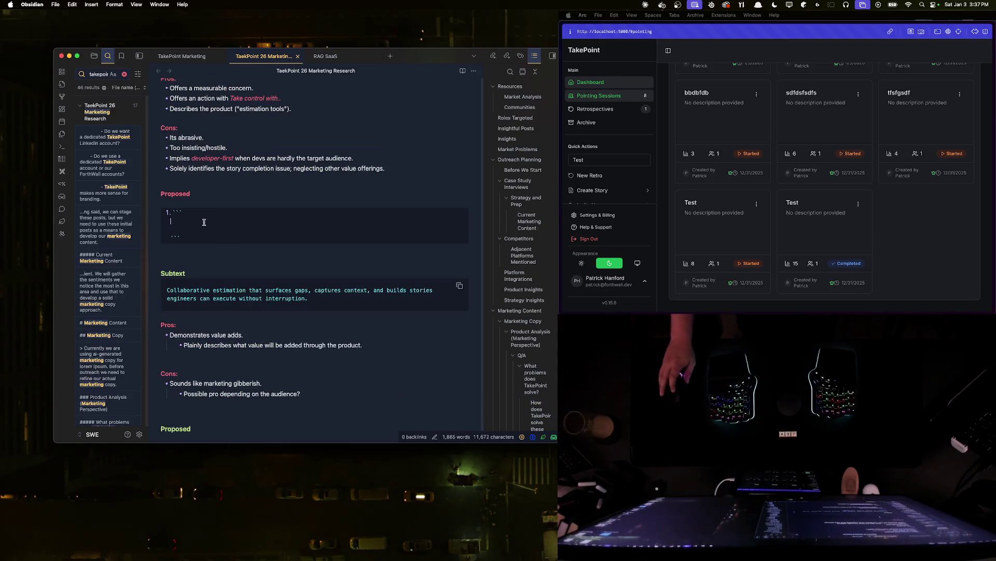
{"action": "scroll", "coordinate": [275, 297], "scroll_direction": "up", "scroll_amount": 1}
{"action": "scroll", "coordinate": [275, 298], "scroll_direction": "down", "scroll_amount": 1}
{"action": "scroll", "coordinate": [275, 298], "scroll_direction": "up", "scroll_amount": 3}
{"action": "scroll", "coordinate": [275, 298], "scroll_direction": "down", "scroll_amount": 4}
{"action": "scroll", "coordinate": [275, 298], "scroll_direction": "up", "scroll_amount": 1}
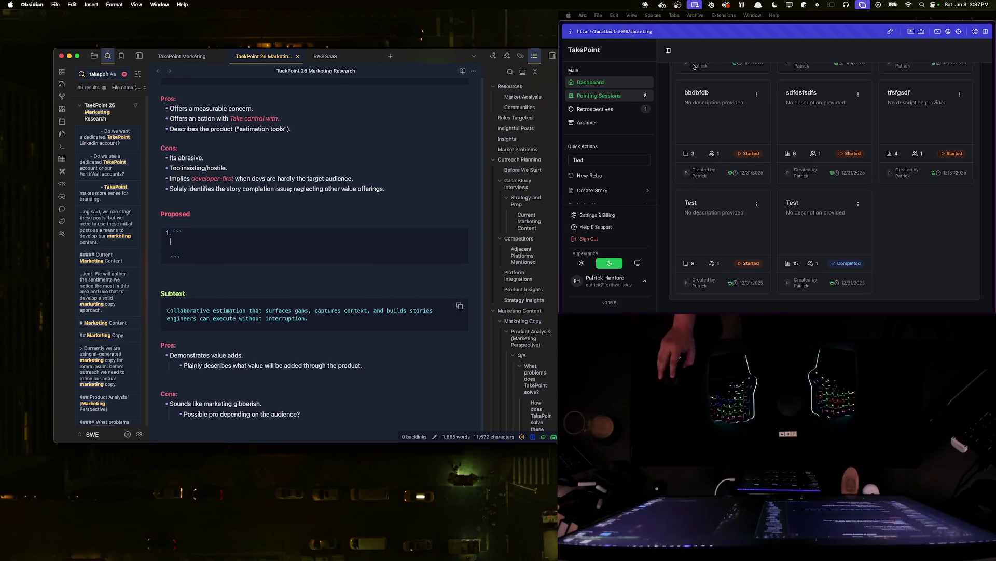
- Switch the Arc window beside the note to the TakePoint /welcome landing page
{"action": "left_click", "coordinate": [712, 110]}
{"action": "scroll", "coordinate": [712, 110], "scroll_direction": "down", "scroll_amount": 5}
{"action": "scroll", "coordinate": [739, 129], "scroll_direction": "up", "scroll_amount": 5}
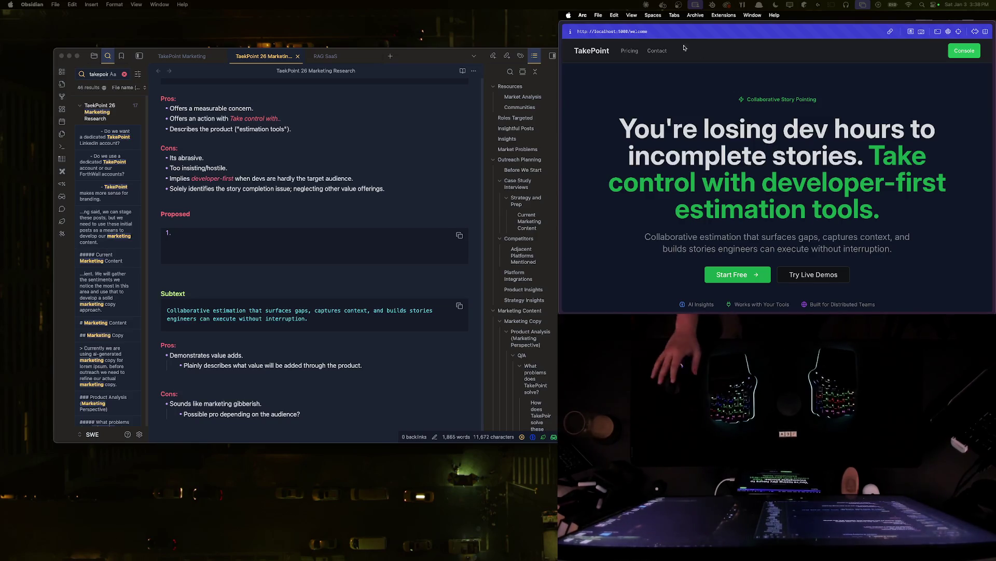
{"action": "left_click", "coordinate": [219, 241]}
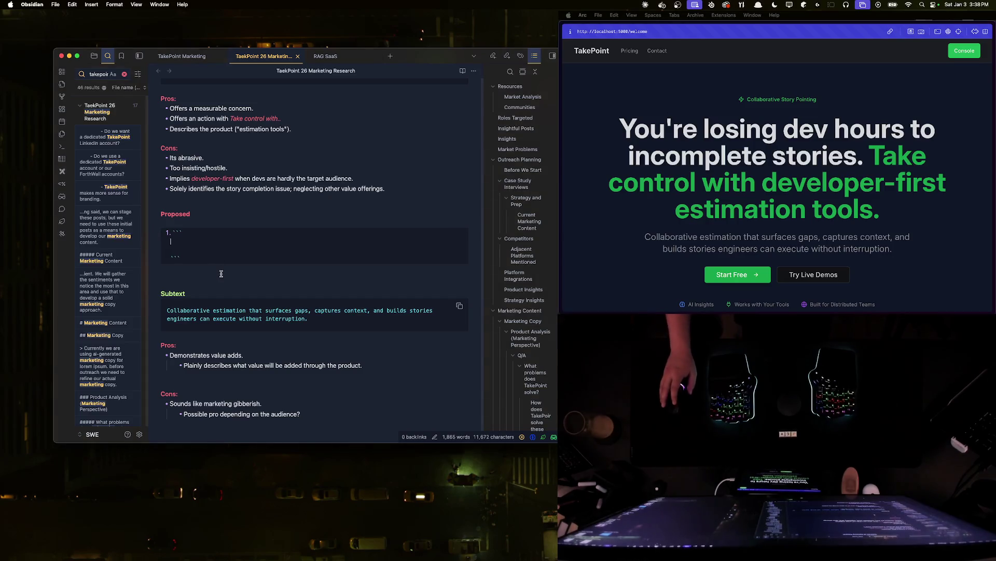
{"action": "type", "text": "Take control of"}
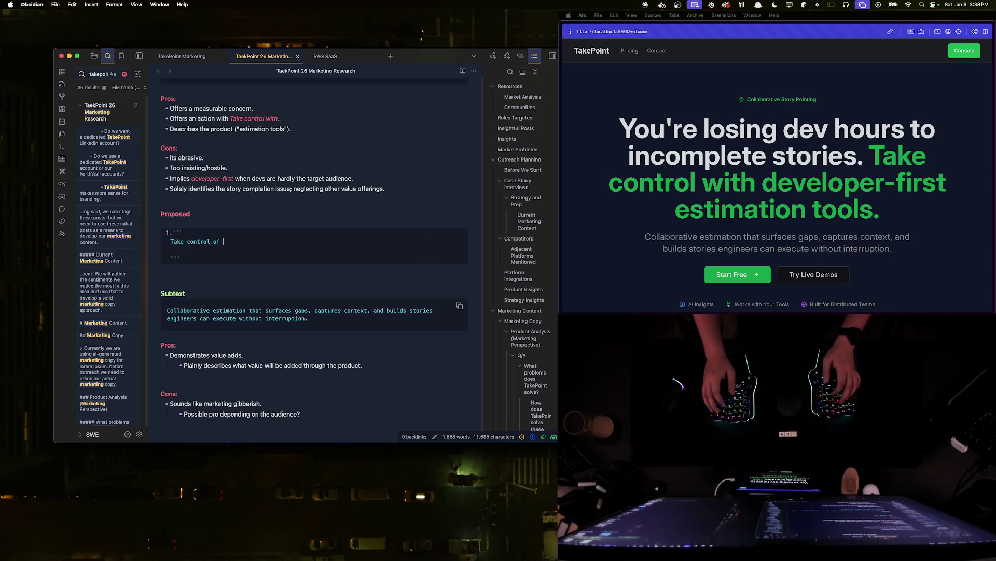
{"action": "type", "text": " the AI rev"}
{"action": "key", "text": "alt+BackSpace"}
{"action": "key", "text": "alt+BackSpace"}
{"action": "key", "text": "alt+BackSpace"}
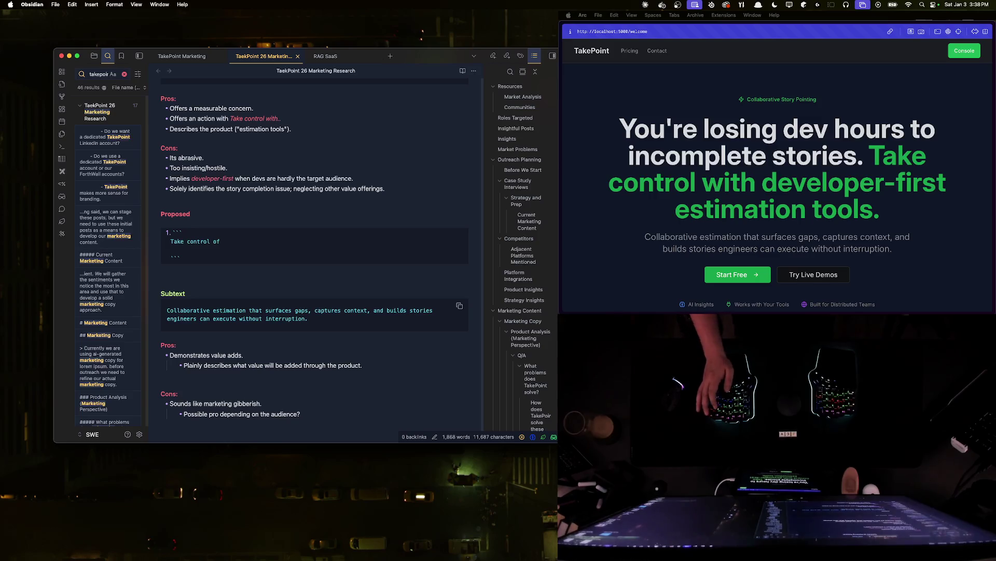
{"action": "key", "text": "BackSpace"}
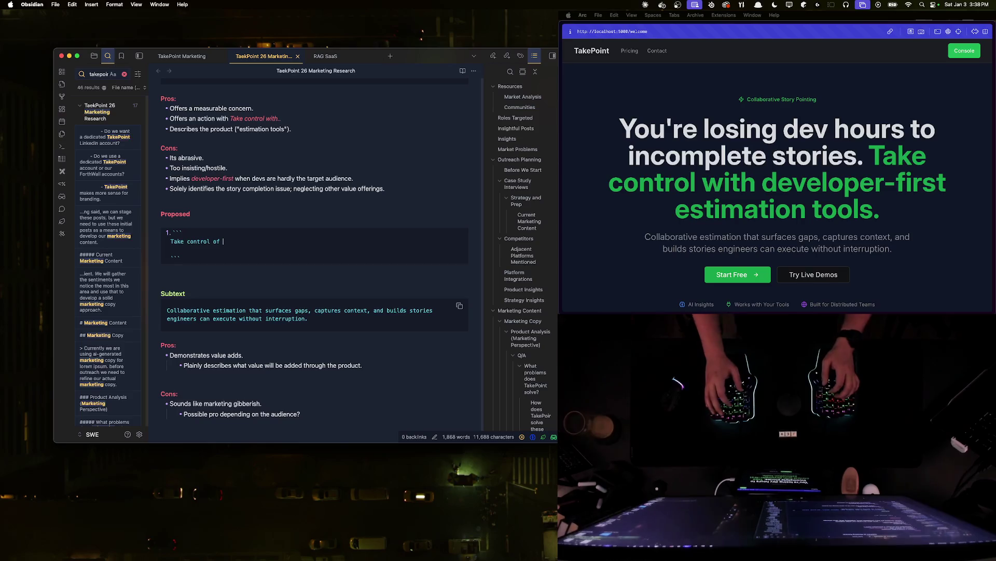
{"action": "key", "text": "alt+BackSpace"}
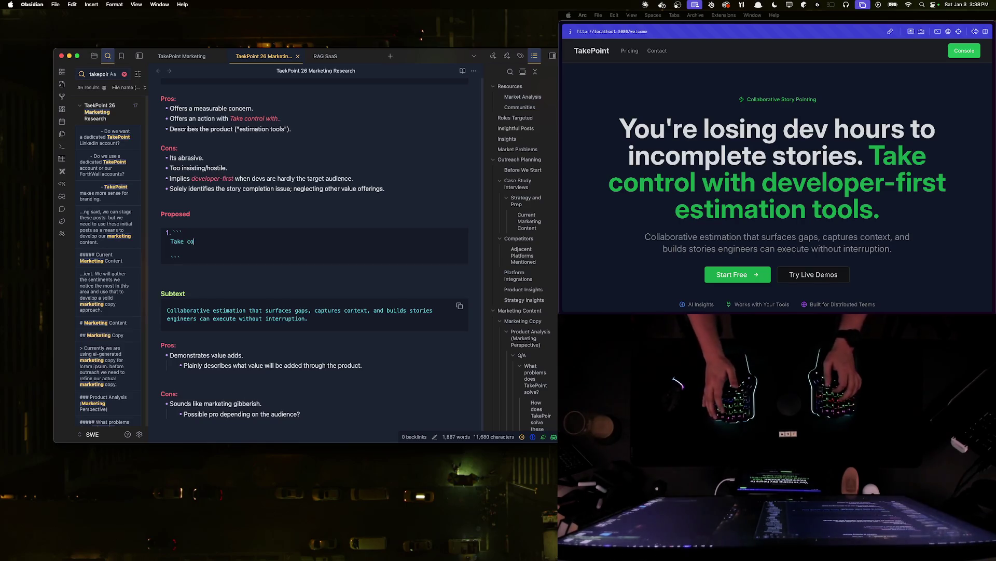
{"action": "key", "text": "alt+BackSpace"}
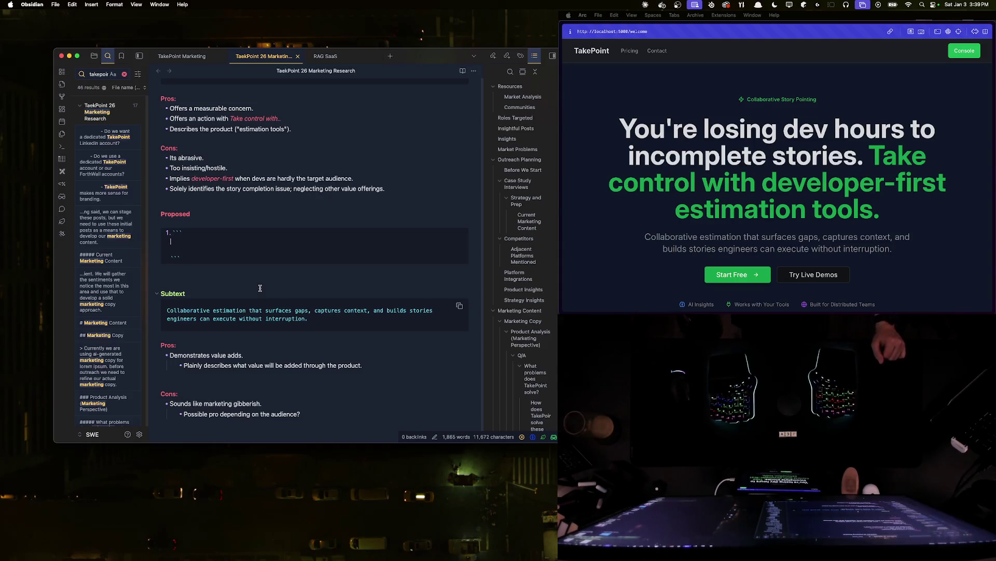
{"action": "scroll", "coordinate": [260, 287], "scroll_direction": "up", "scroll_amount": 3}
{"action": "scroll", "coordinate": [275, 279], "scroll_direction": "up", "scroll_amount": 3}
{"action": "scroll", "coordinate": [275, 280], "scroll_direction": "up", "scroll_amount": 2}
{"action": "scroll", "coordinate": [274, 277], "scroll_direction": "up", "scroll_amount": 1}
{"action": "scroll", "coordinate": [272, 276], "scroll_direction": "up", "scroll_amount": 2}
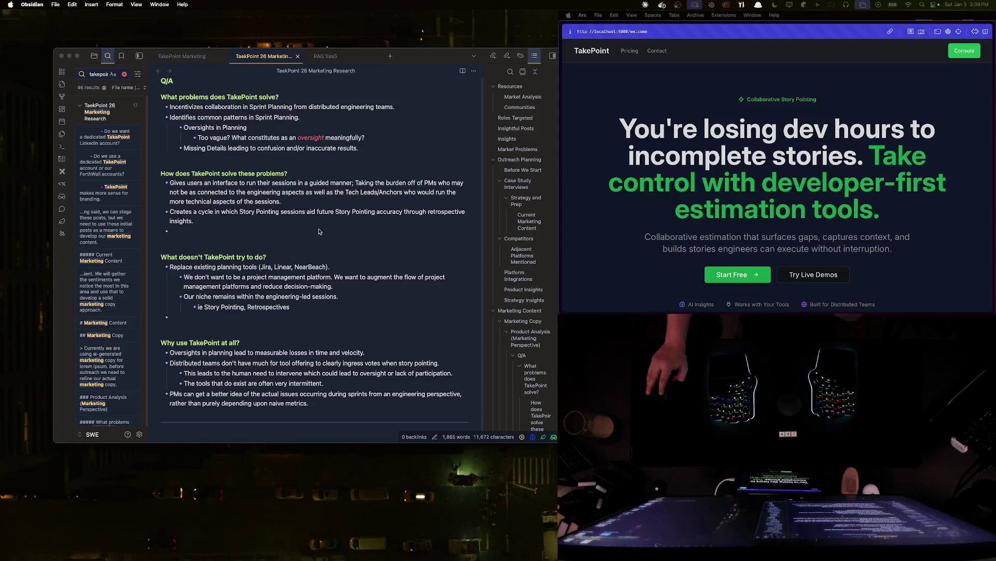
{"action": "scroll", "coordinate": [320, 234], "scroll_direction": "down", "scroll_amount": 5}
{"action": "scroll", "coordinate": [324, 249], "scroll_direction": "down", "scroll_amount": 5}
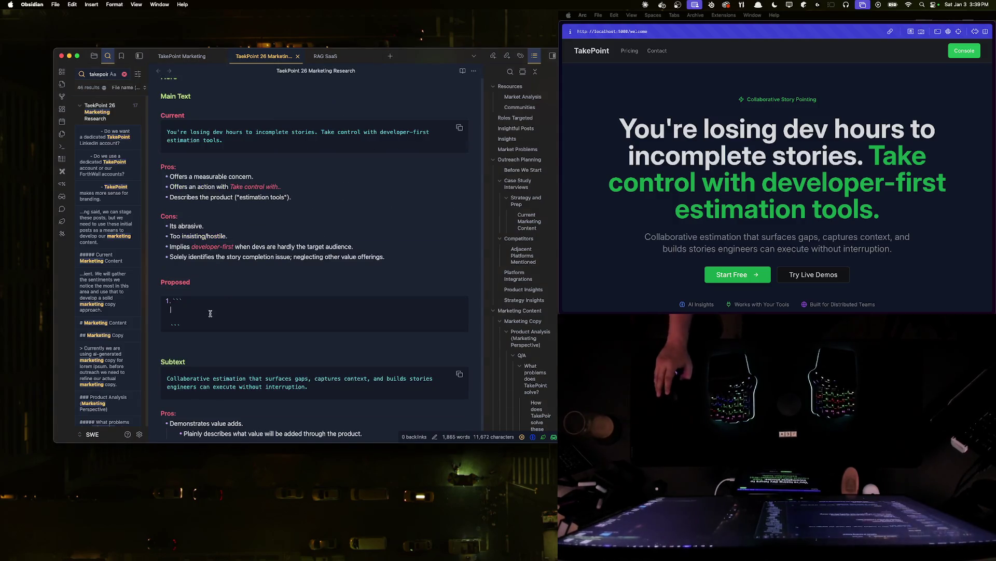
{"action": "left_click", "coordinate": [262, 176]}
{"action": "left_click", "coordinate": [325, 195]}
{"action": "left_click", "coordinate": [230, 236]}
- Add 'Gives an accusation.' under the hostile con with a sub-point asking about more neutral phrasing
{"action": "key", "text": "Return"}
{"action": "key", "text": "Tab"}
{"action": "type", "text": "G"}
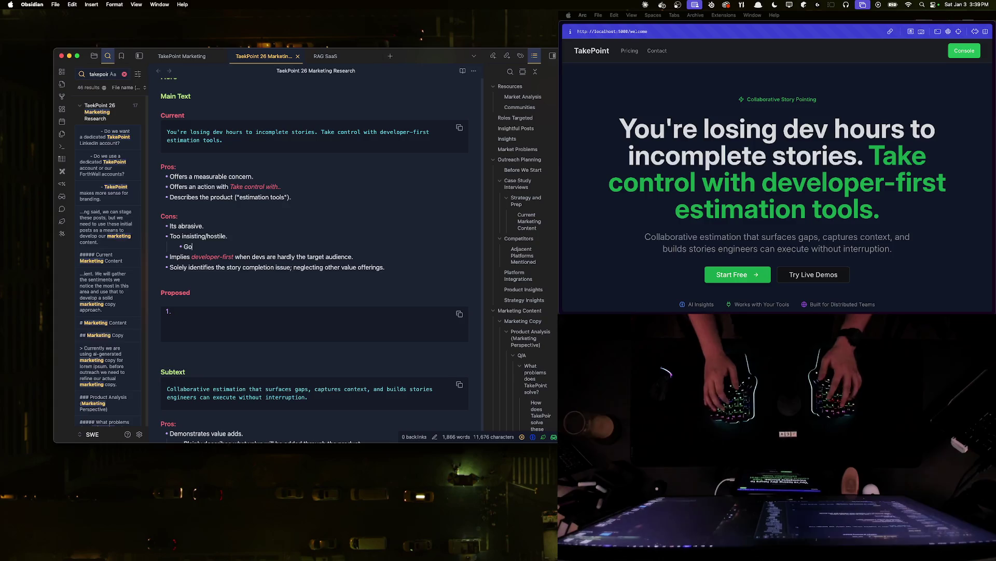
{"action": "key", "text": "BackSpace"}
{"action": "key", "text": "BackSpace"}
{"action": "key", "text": "BackSpace"}
{"action": "type", "text": "an "}
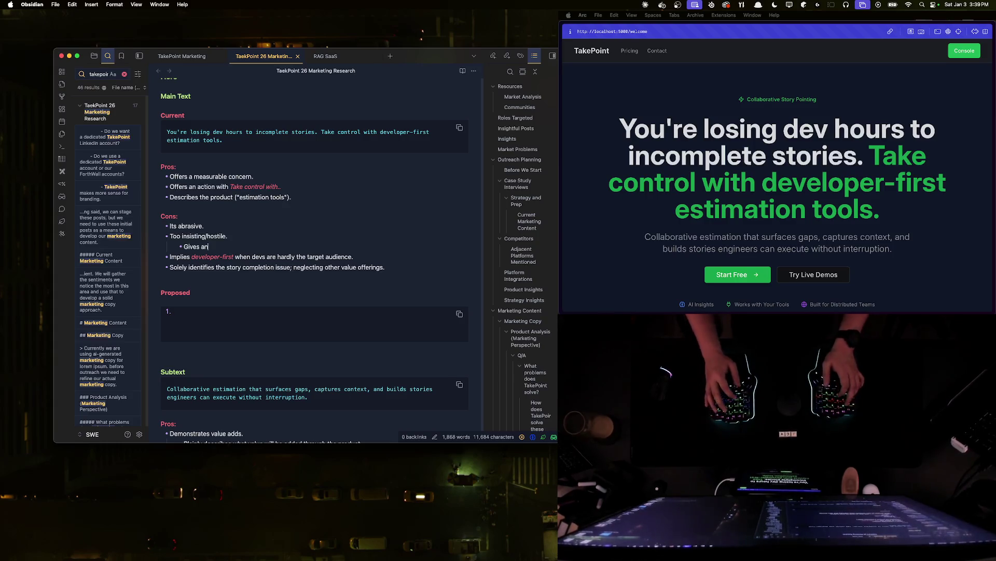
{"action": "type", "text": "accusation."}
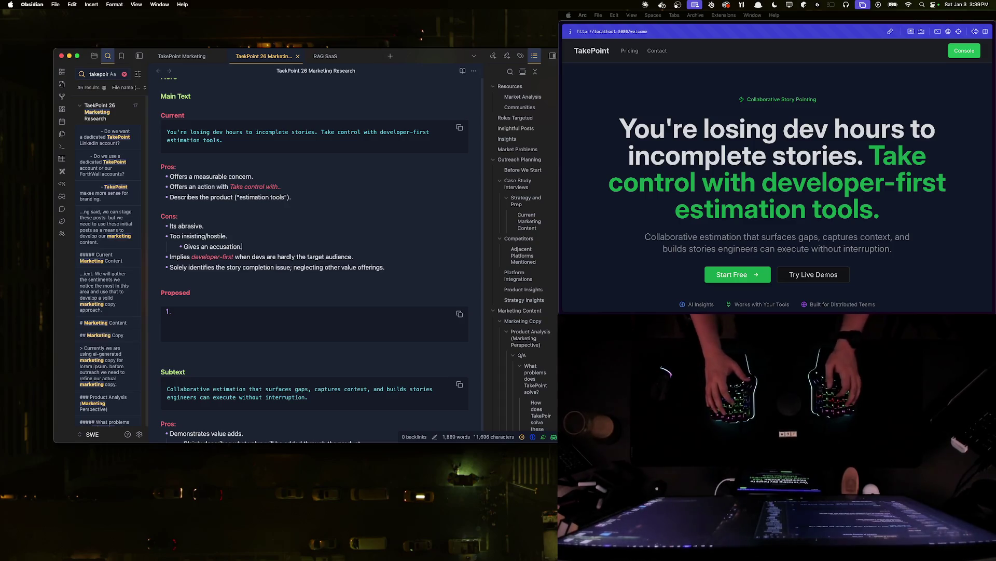
{"action": "key", "text": "Return"}
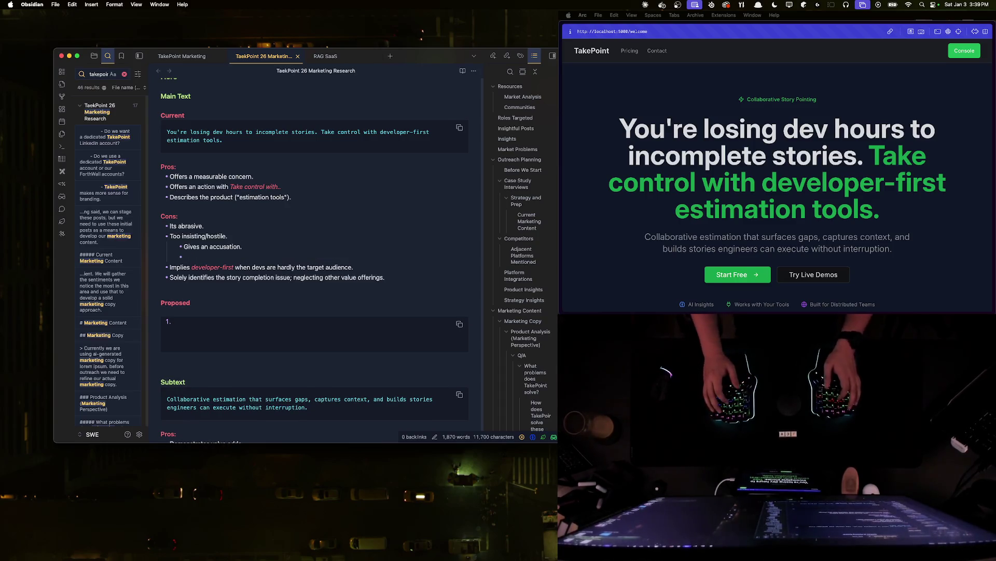
{"action": "type", "text": "This does imply a value add, however, but could be done in a more neutral way?"}
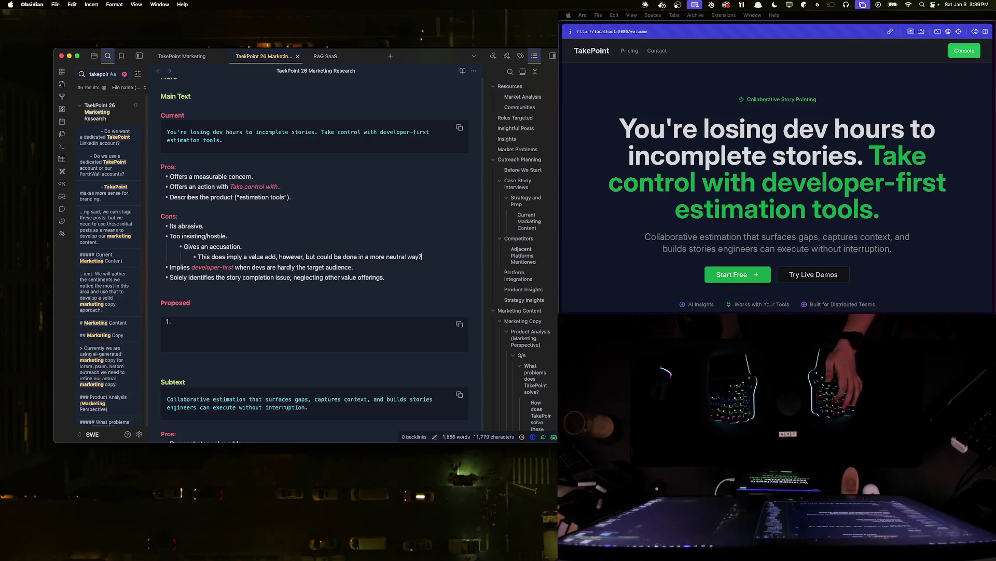
{"action": "left_click", "coordinate": [220, 333]}
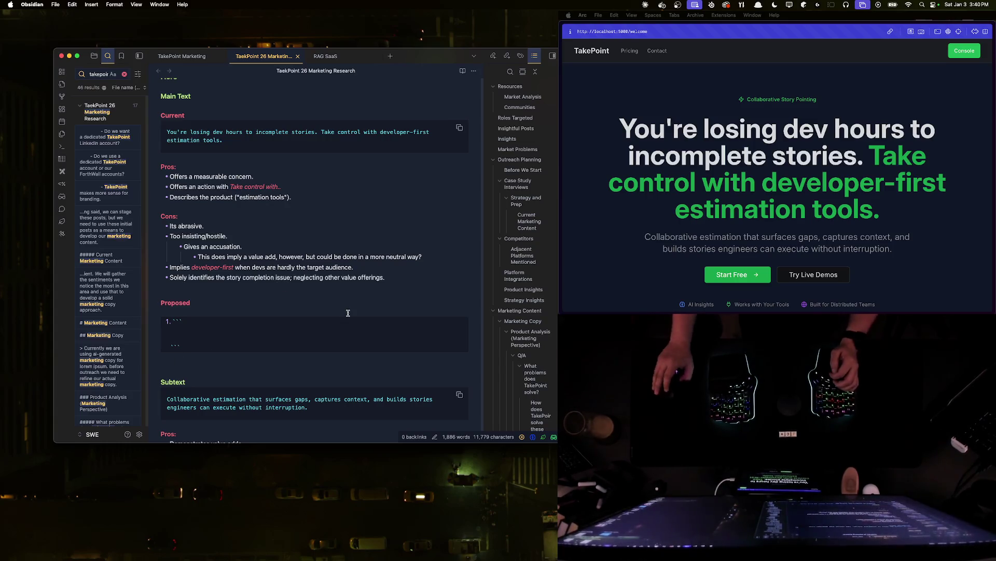
{"action": "type", "text": "Collaborate more meaningfully in your "}
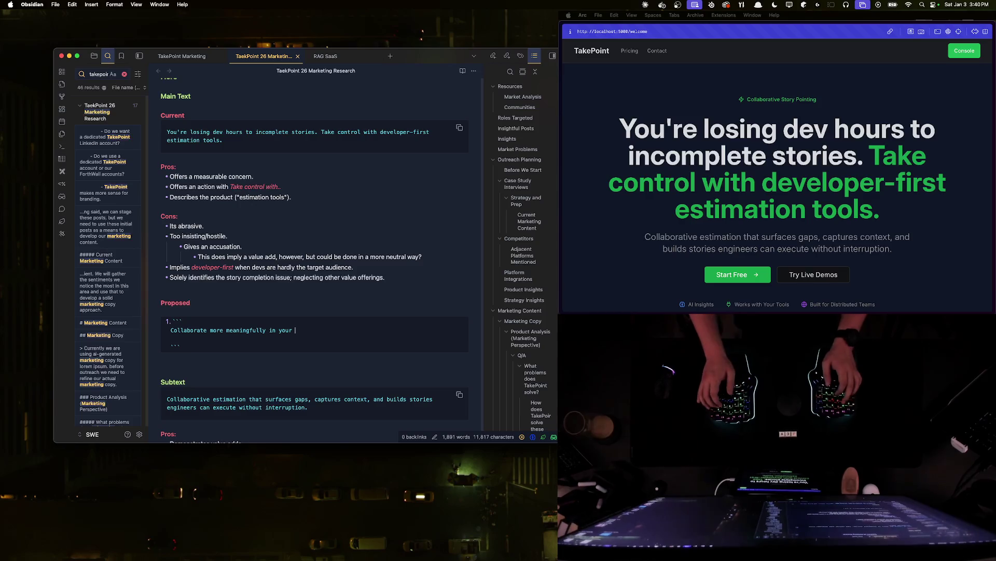
{"action": "type", "text": "sprint planning."}
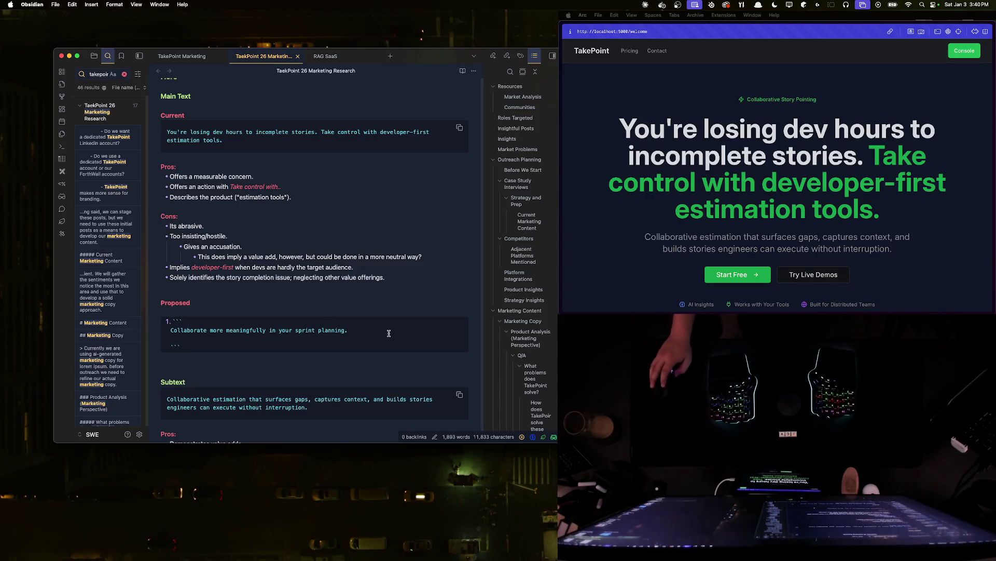
- Finish the first headline 'Collaborate more meaningfully in your sprint planning.' and tidy the spacing below its block
{"action": "left_click", "coordinate": [234, 355]}
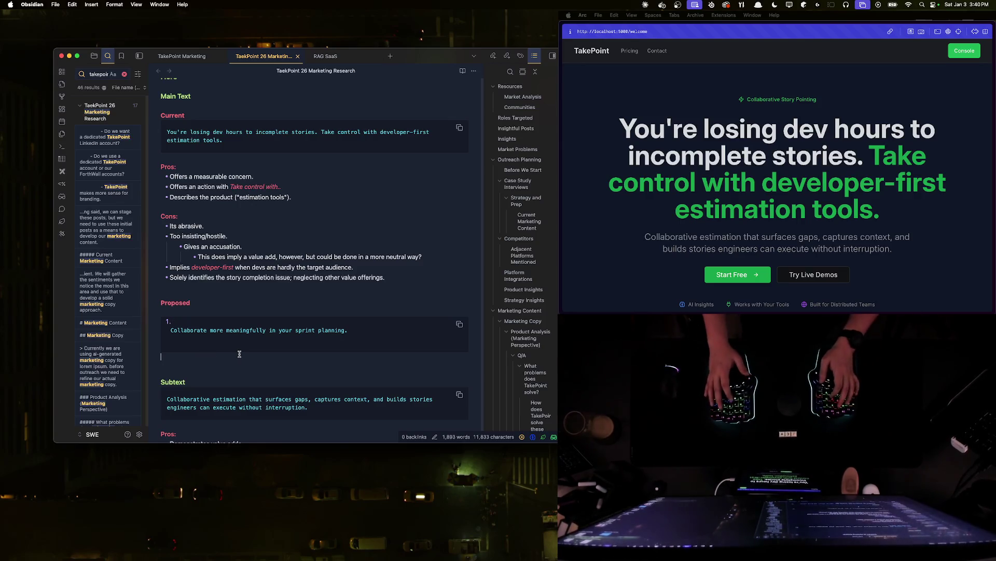
{"action": "key", "text": "Return"}
{"action": "type", "text": "2"}
{"action": "key", "text": "BackSpace"}
{"action": "key", "text": "BackSpace"}
{"action": "key", "text": "BackSpace"}
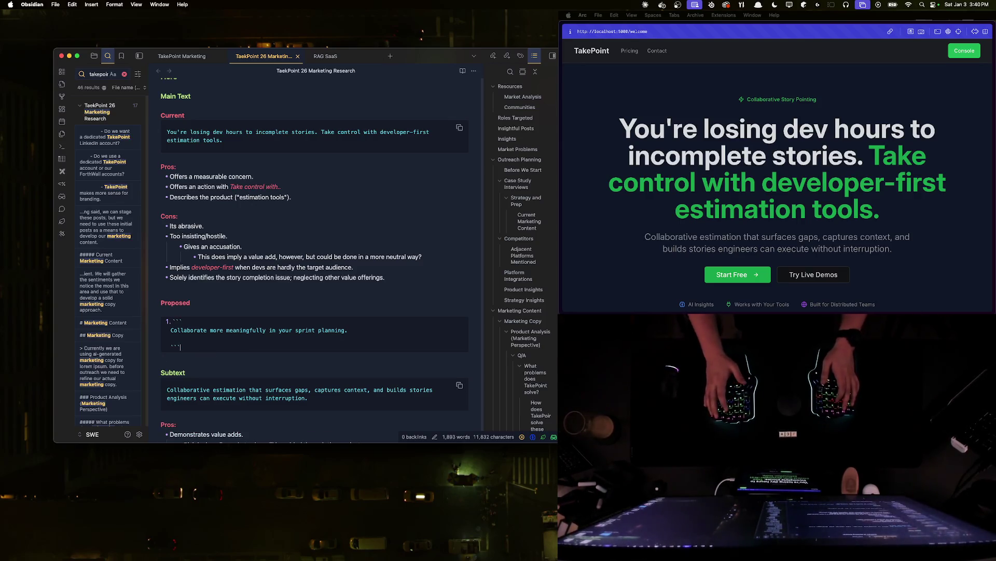
{"action": "key", "text": "Return"}
{"action": "type", "text": "2"}
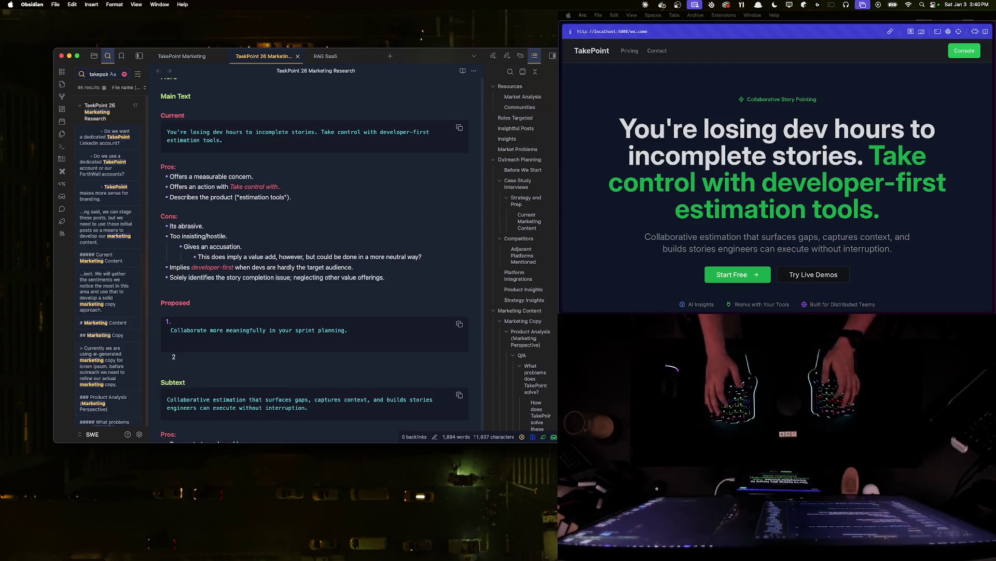
{"action": "type", "text": "."}
{"action": "key", "text": "Return"}
{"action": "type", "text": "2."}
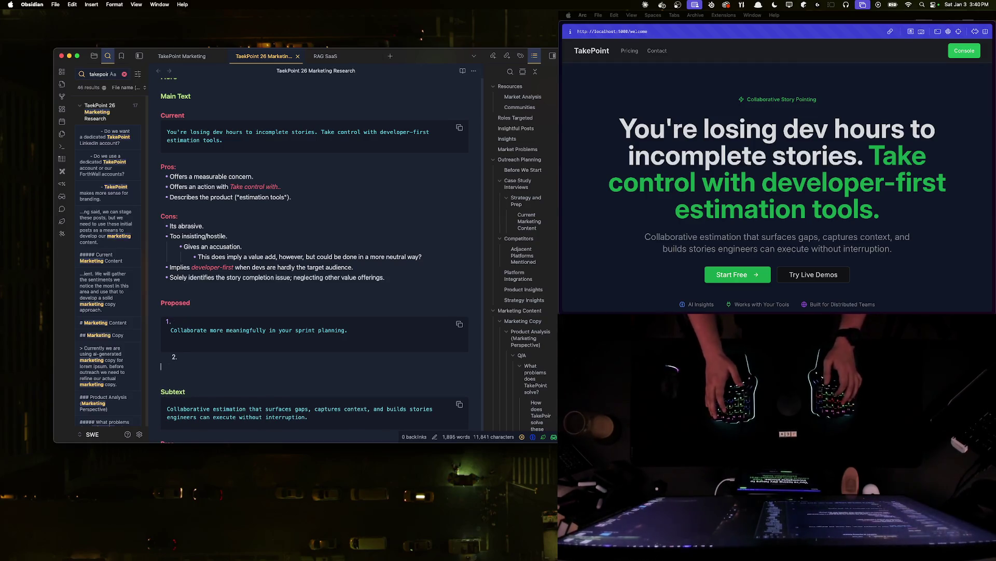
{"action": "key", "text": "BackSpace"}
{"action": "key", "text": "BackSpace"}
{"action": "key", "text": "BackSpace"}
{"action": "key", "text": "BackSpace"}
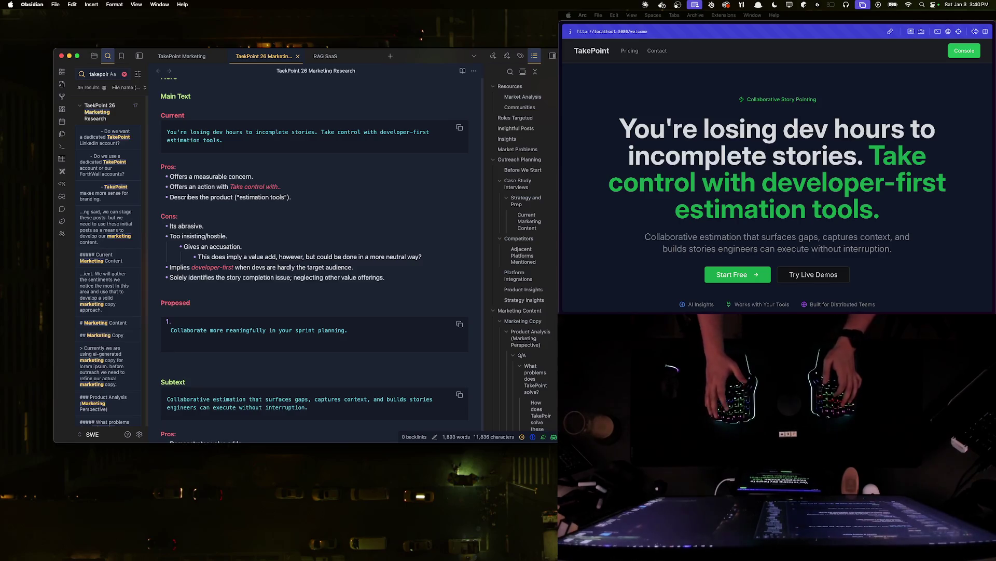
{"action": "key", "text": "BackSpace"}
{"action": "key", "text": "Return"}
{"action": "key", "text": "Return"}
{"action": "key", "text": "BackSpace"}
- Start a second numbered code block for a headline, draft text in it, then clear it back to empty
{"action": "key", "text": "Return"}
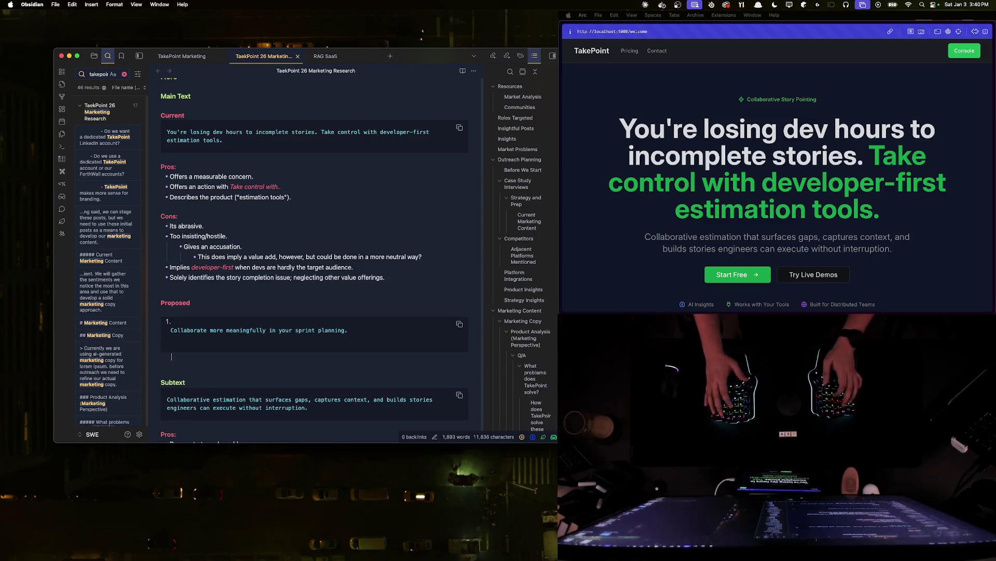
{"action": "type", "text": "2."}
{"action": "key", "text": "Return"}
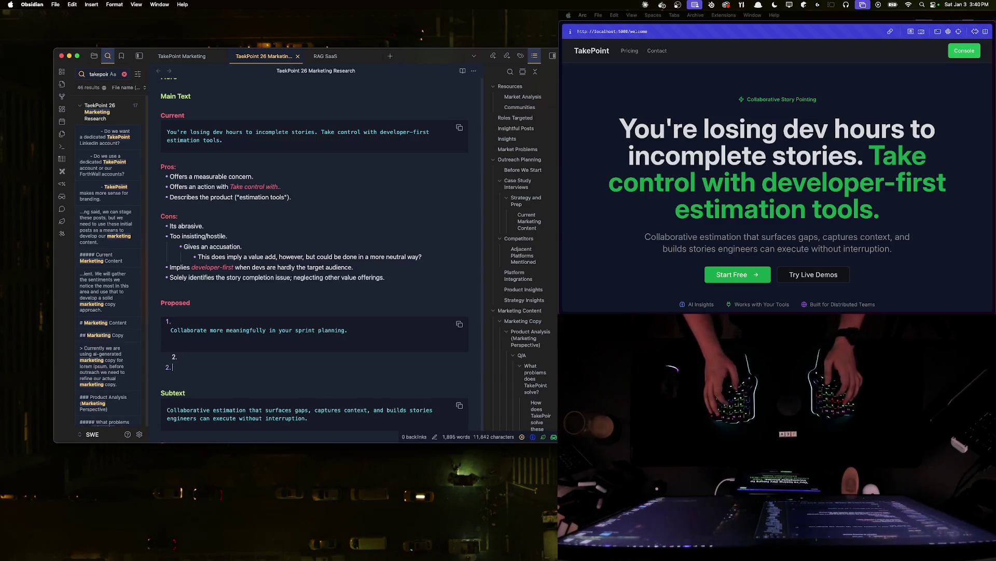
{"action": "type", "text": "```"}
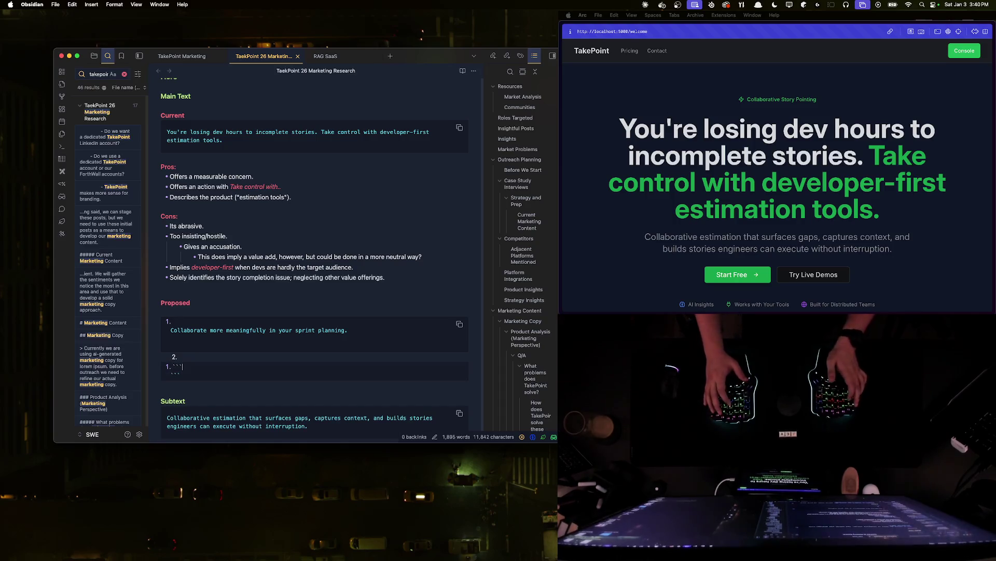
{"action": "key", "text": "BackSpace"}
{"action": "key", "text": "BackSpace"}
{"action": "key", "text": "BackSpace"}
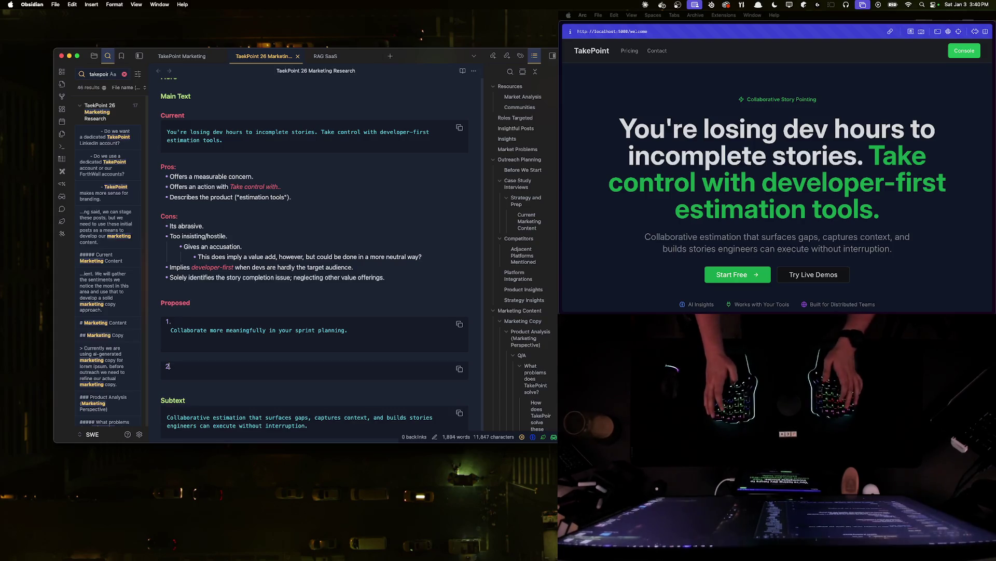
{"action": "key", "text": "BackSpace"}
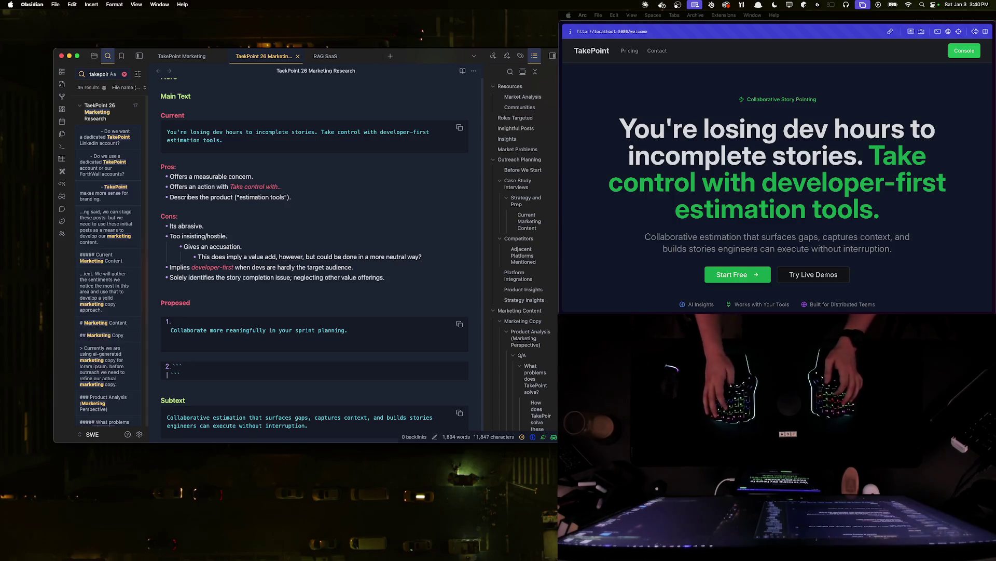
{"action": "key", "text": "Right"}
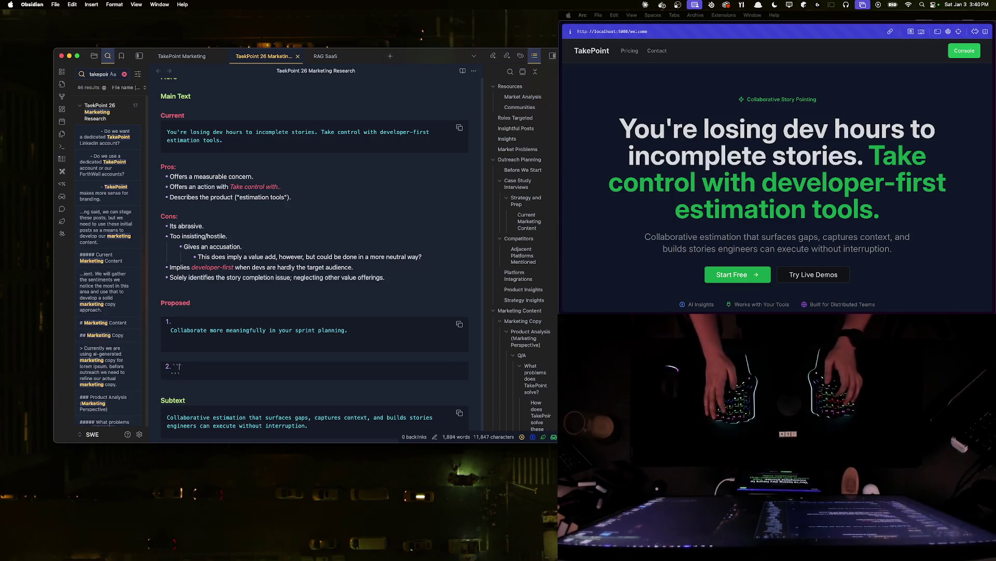
{"action": "key", "text": "Return"}
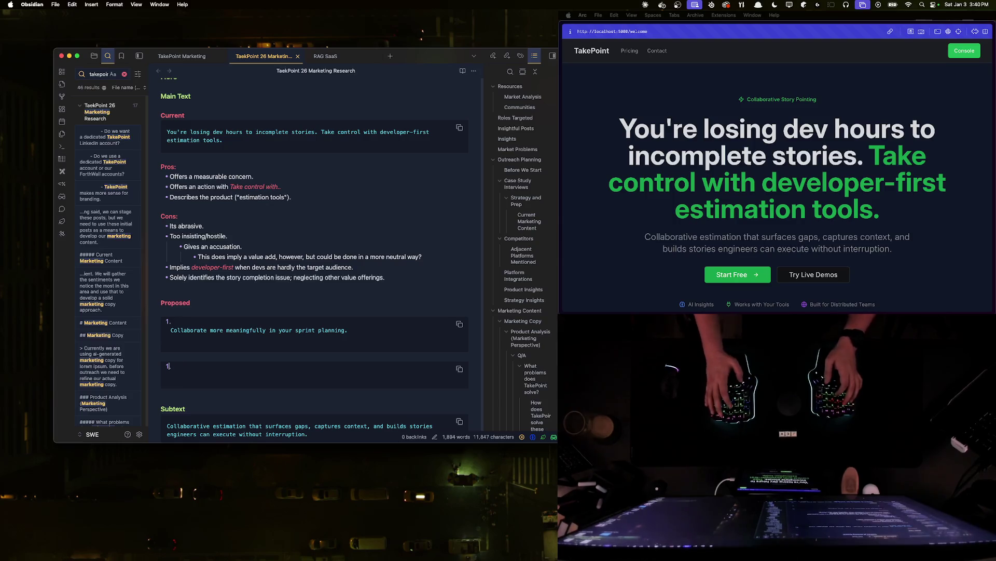
{"action": "key", "text": "Down"}
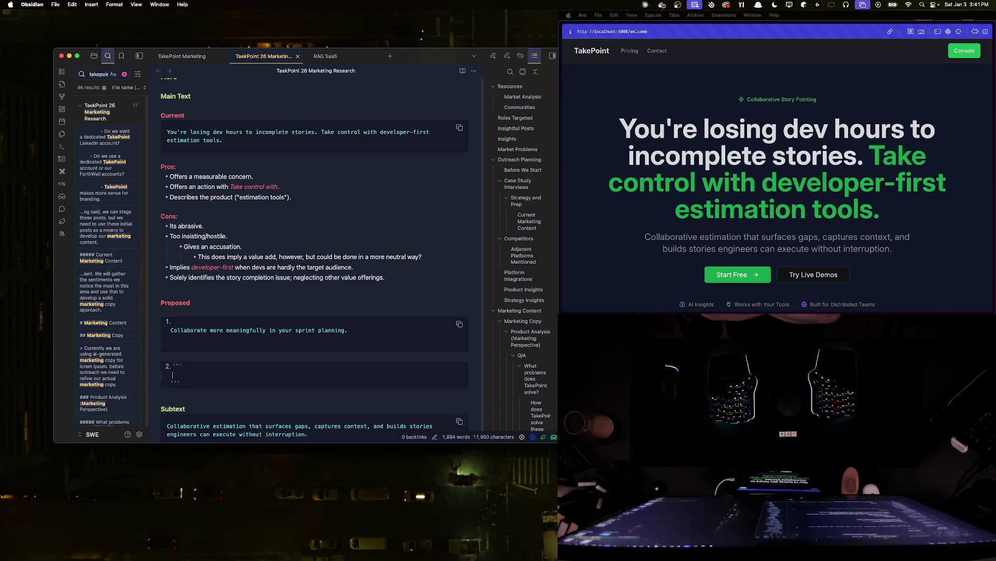
{"action": "type", "text": "Stop losing "}
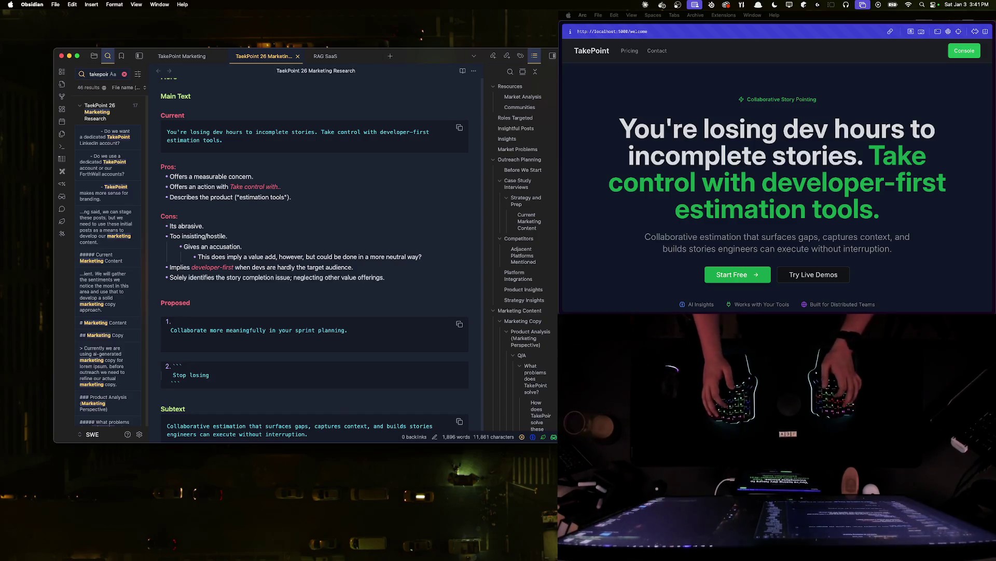
{"action": "type", "text": "time to "}
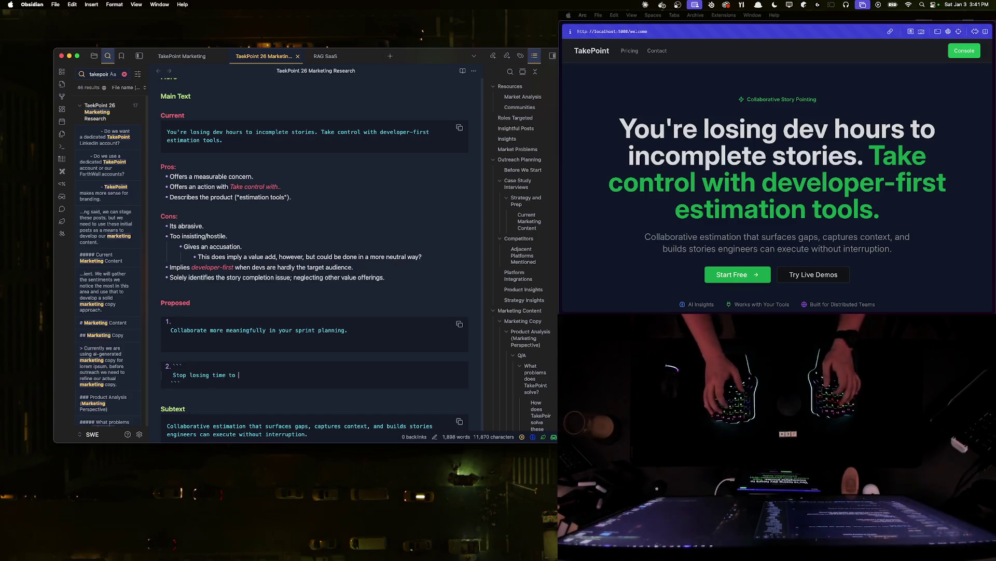
{"action": "type", "text": "oversight"}
{"action": "key", "text": "BackSpace"}
{"action": "key", "text": "BackSpace"}
{"action": "key", "text": "BackSpace"}
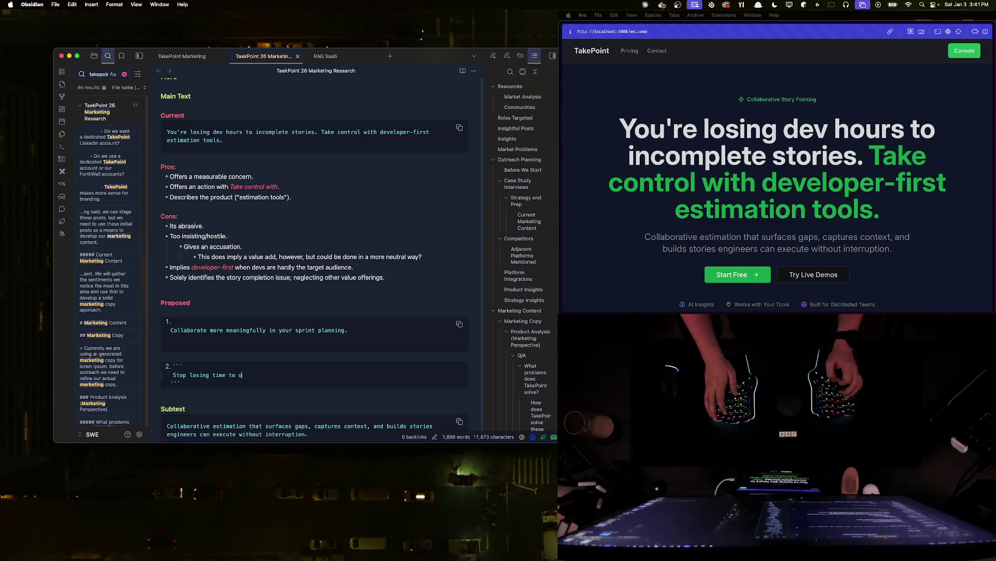
{"action": "key", "text": "BackSpace"}
{"action": "key", "text": "BackSpace"}
{"action": "key", "text": "BackSpace"}
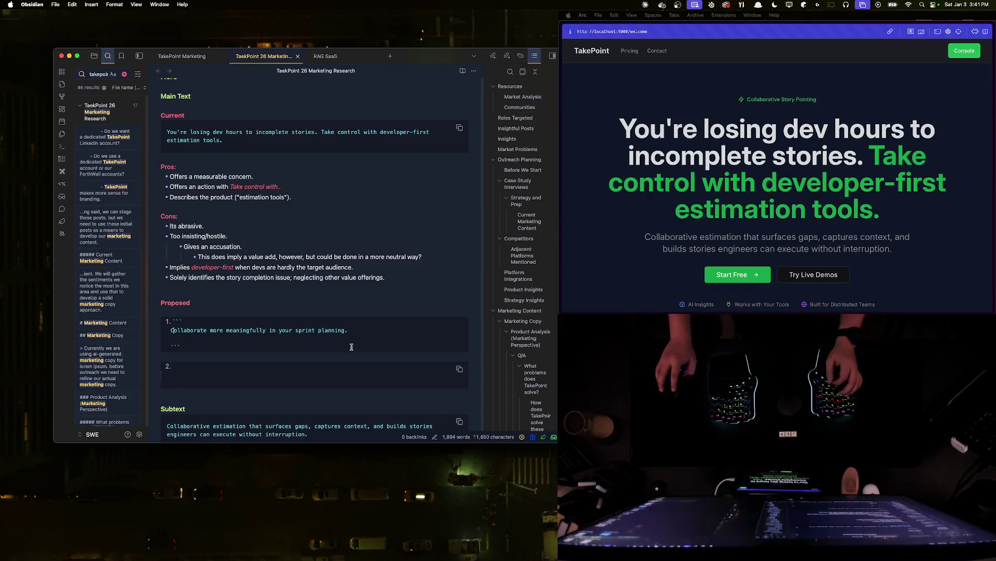
- Insert blank lines between the Current headline block and the Pros list
{"action": "left_click", "coordinate": [200, 381]}
{"action": "left_click", "coordinate": [365, 329]}
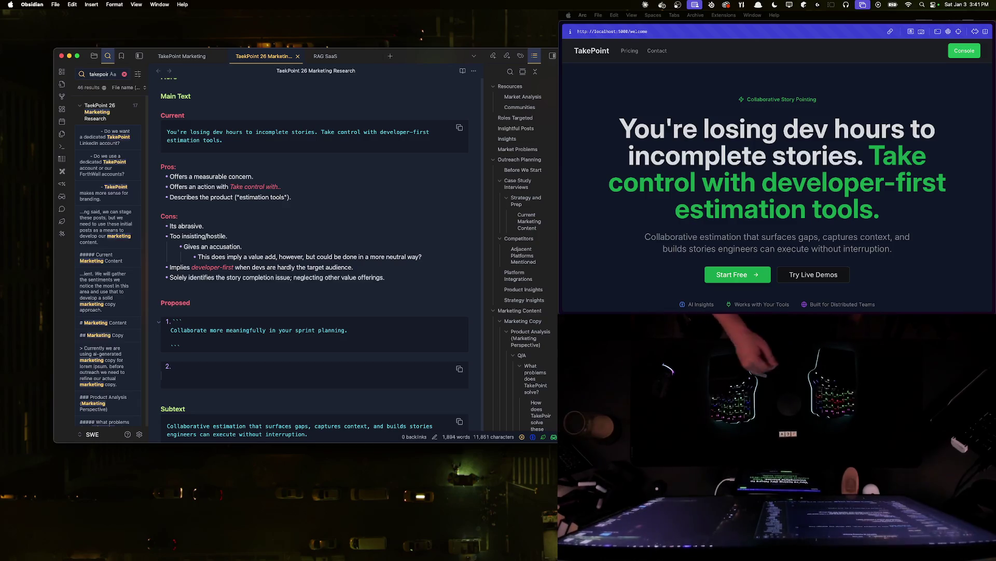
{"action": "scroll", "coordinate": [217, 125], "scroll_direction": "up", "scroll_amount": 1}
{"action": "key", "text": "Up"}
{"action": "key", "text": "Up"}
{"action": "key", "text": "Up"}
{"action": "key", "text": "Return"}
{"action": "key", "text": "Return"}
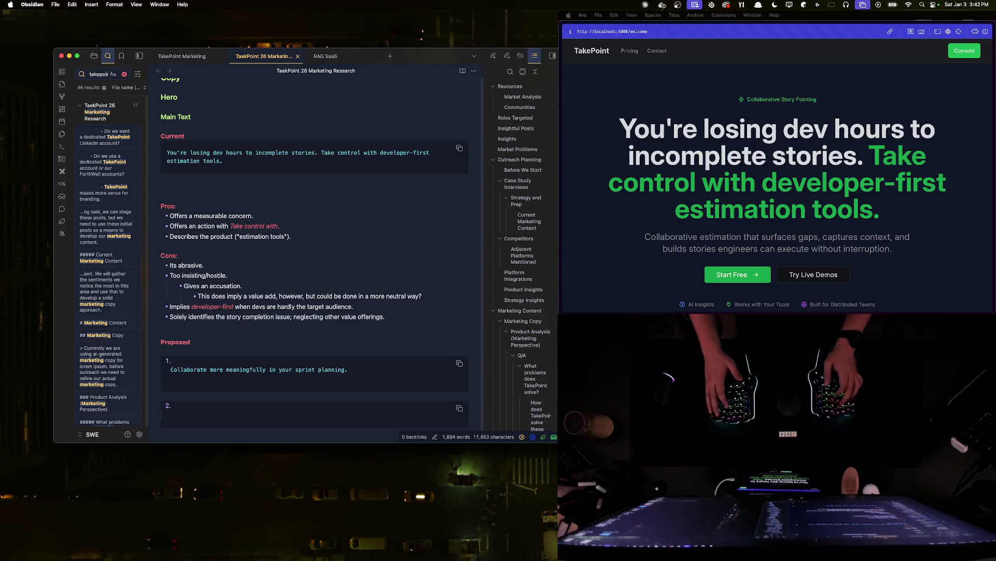
{"action": "type", "text": "/"}
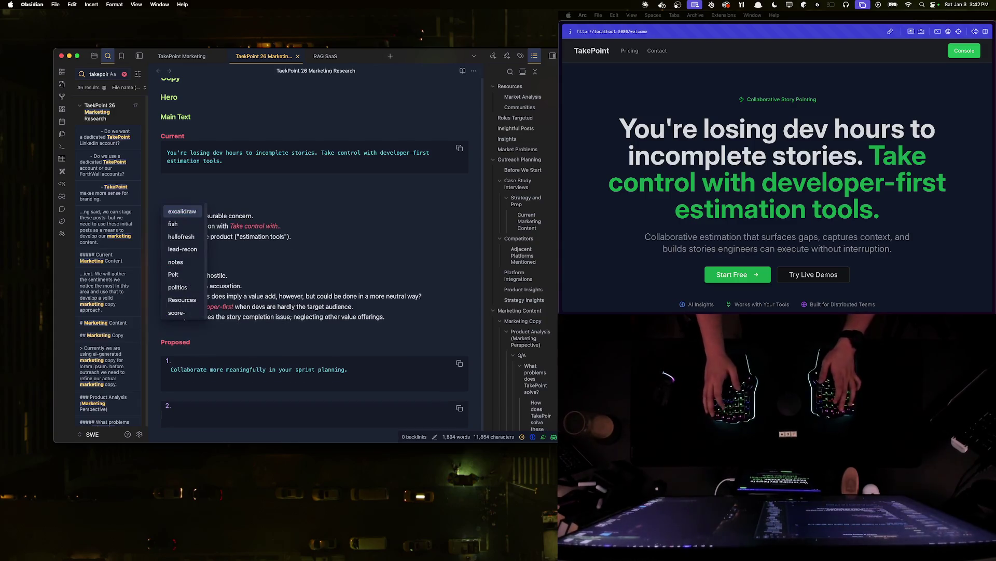
- Write the Anatomy lines: first line describes the problem, second how it is solved
{"action": "key", "text": "BackSpace"}
{"action": "type", "text": "**Anatomy"}
{"action": "key", "text": "Return"}
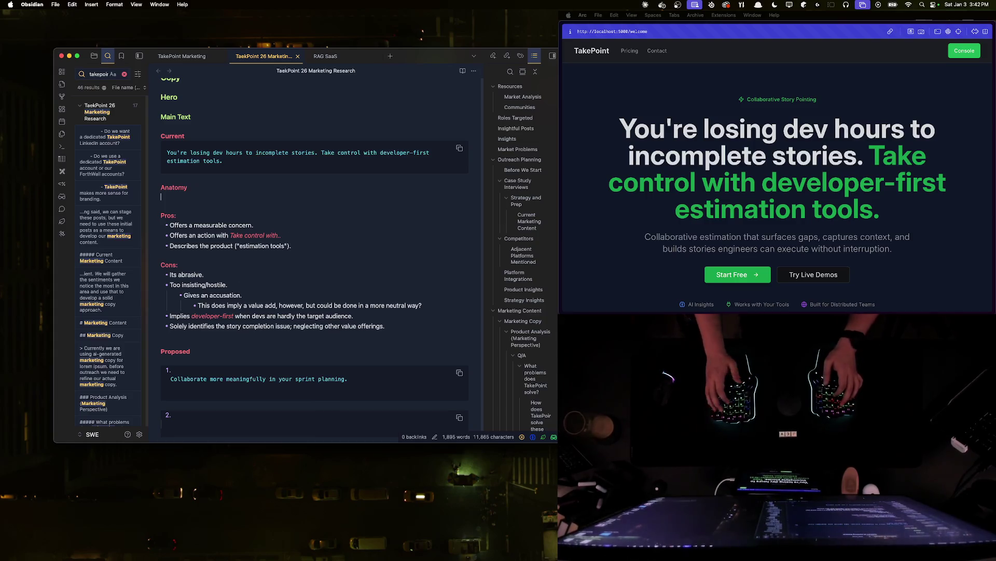
{"action": "type", "text": "First"}
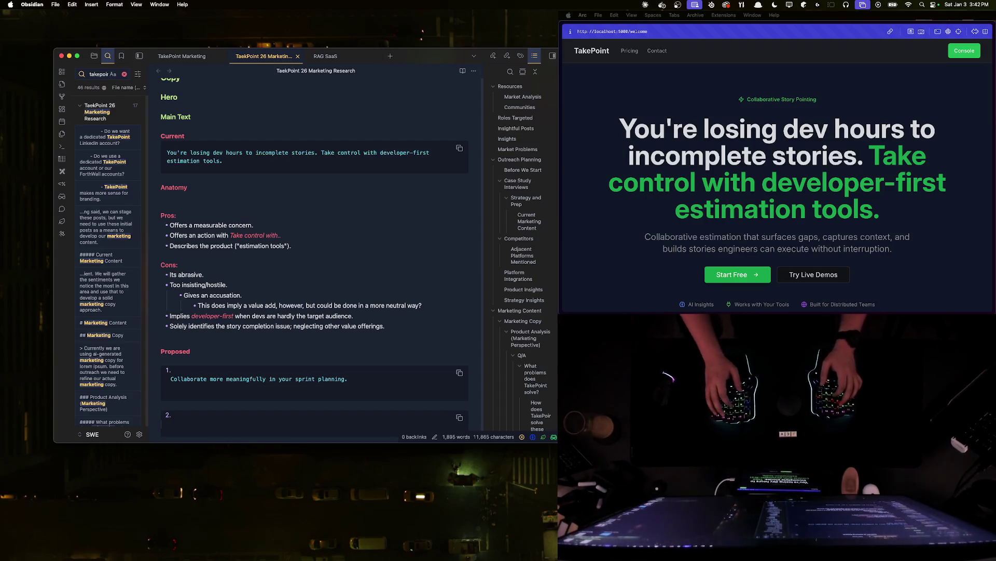
{"action": "type", "text": "irst is a"}
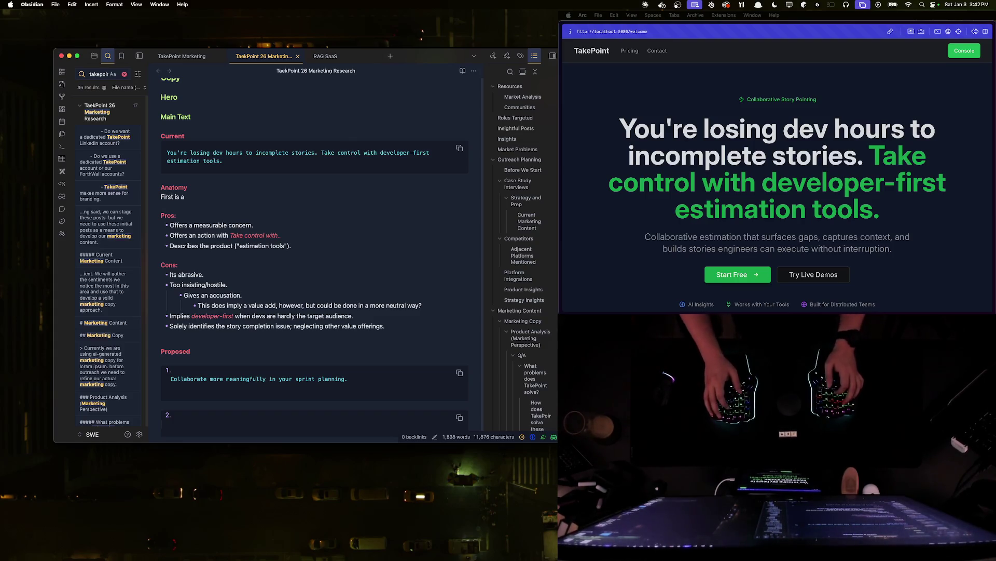
{"action": "type", "text": " description of the problem."}
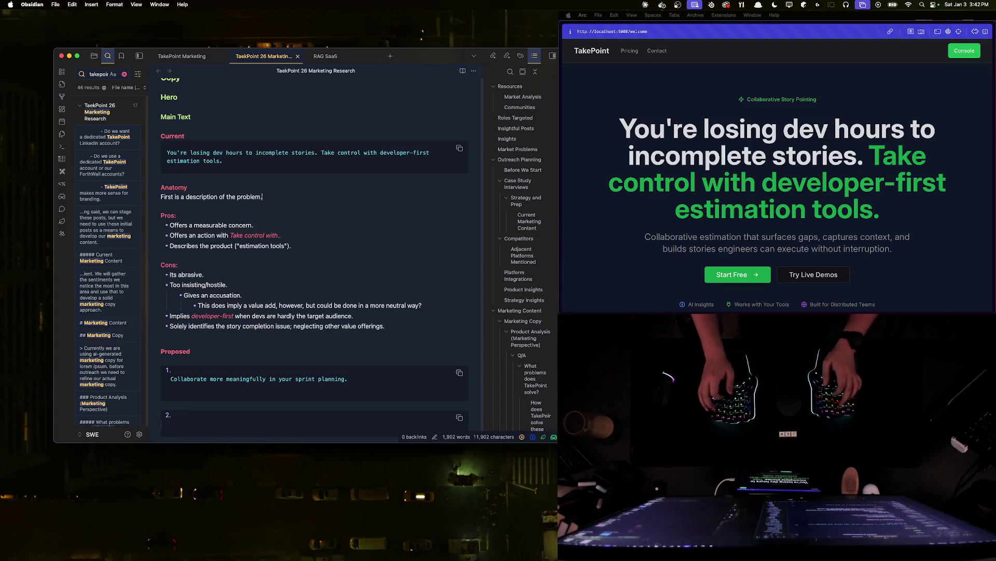
{"action": "key", "text": "Return"}
{"action": "type", "text": "Second line "}
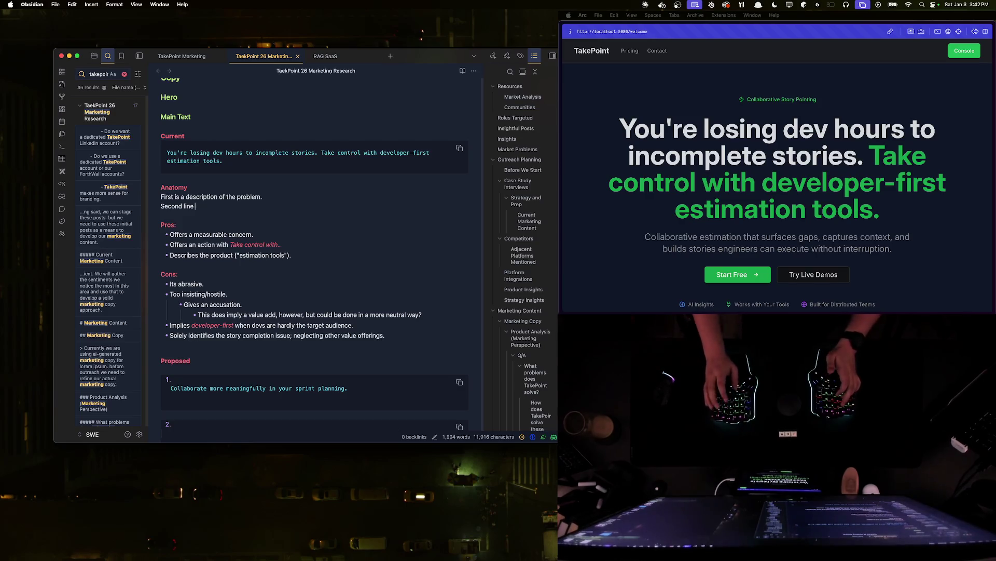
{"action": "type", "text": "is how the problem will be solved."}
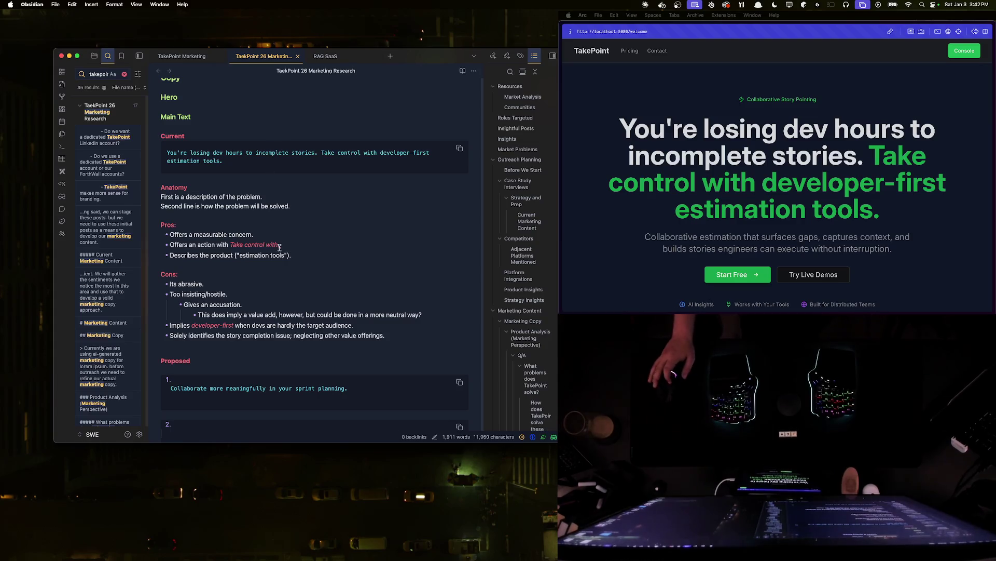
{"action": "key", "text": "alt+shift+Left"}
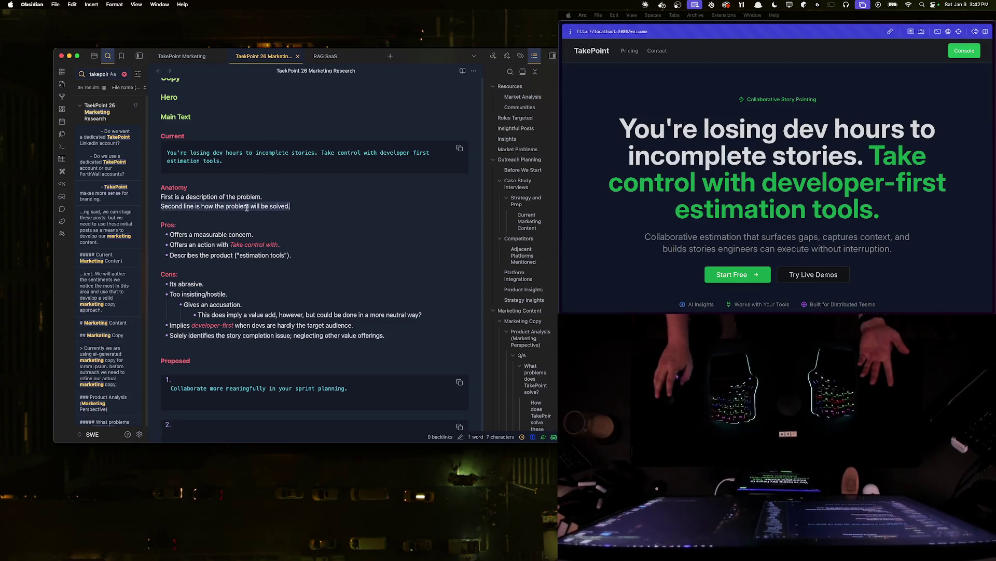
{"action": "mouse_move", "coordinate": [167, 152]}
{"action": "left_mouse_down"}
{"action": "mouse_move", "coordinate": [311, 152]}
{"action": "mouse_move", "coordinate": [344, 168]}
{"action": "left_mouse_up"}
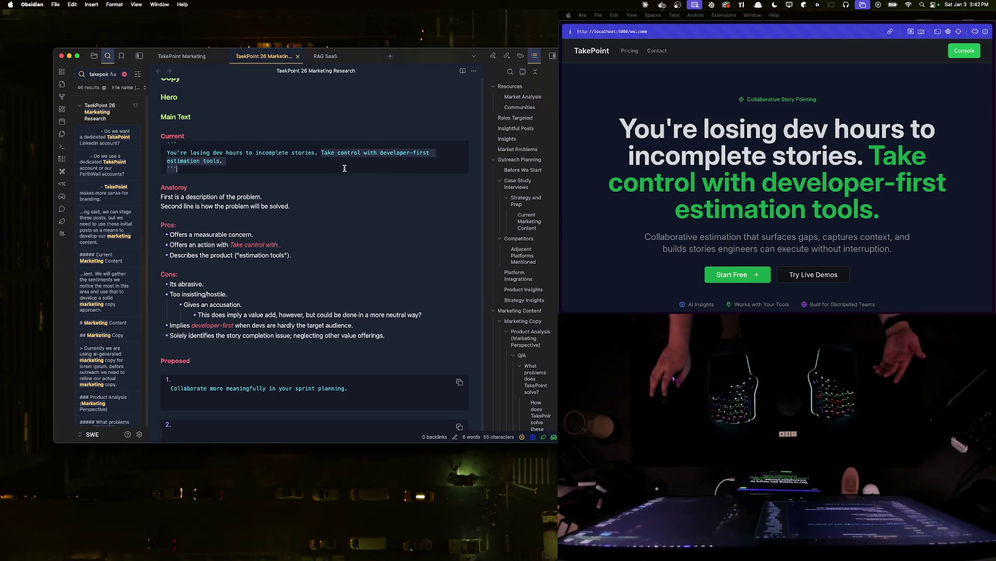
{"action": "left_click", "coordinate": [224, 161]}
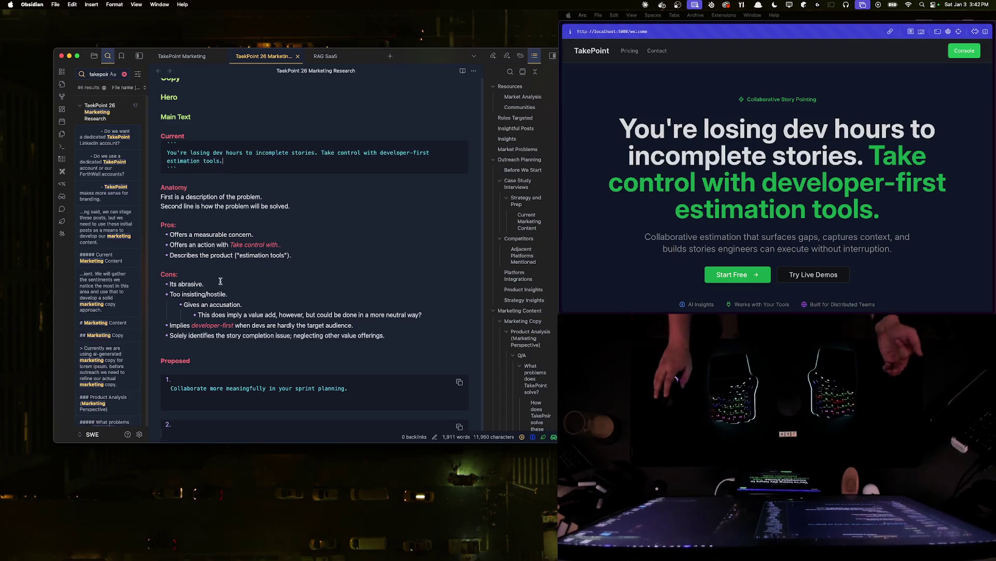
{"action": "left_click_drag", "start_coordinate": [348, 389], "coordinate": [170, 388]}
{"action": "left_click", "coordinate": [244, 417]}
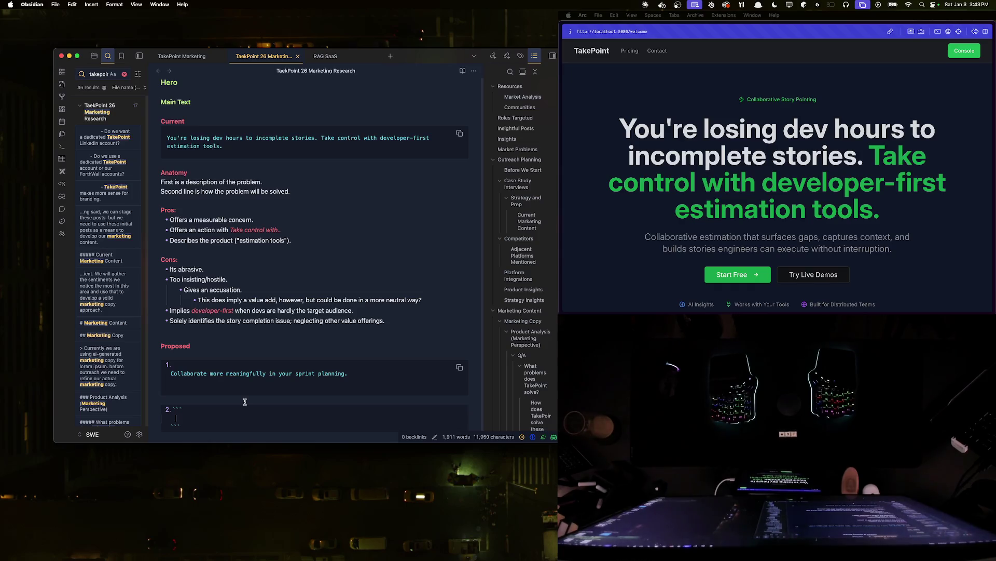
{"action": "type", "text": "MRun"}
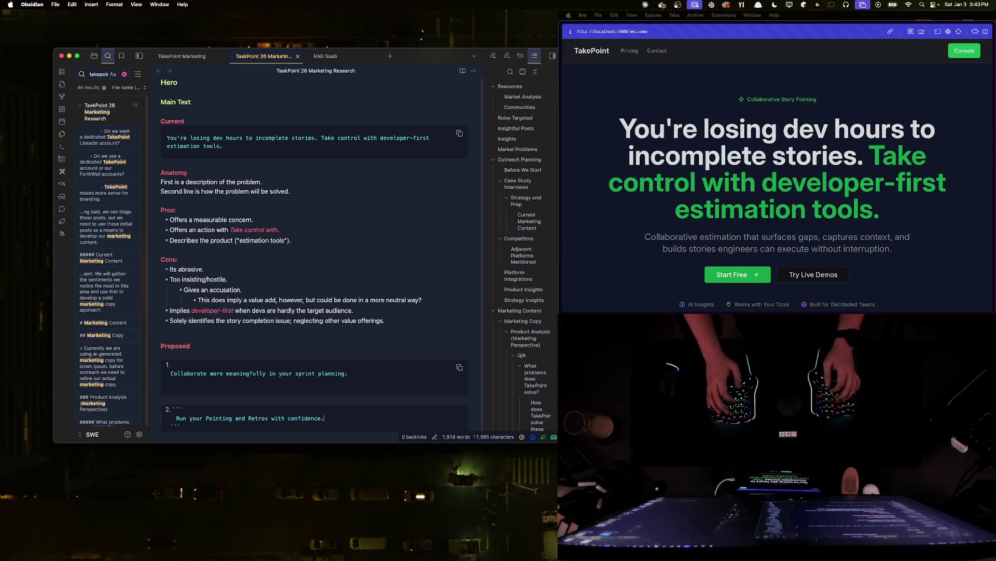
{"action": "scroll", "coordinate": [159, 360], "scroll_direction": "down", "scroll_amount": 1}
{"action": "left_click_drag", "start_coordinate": [324, 400], "coordinate": [156, 392]}
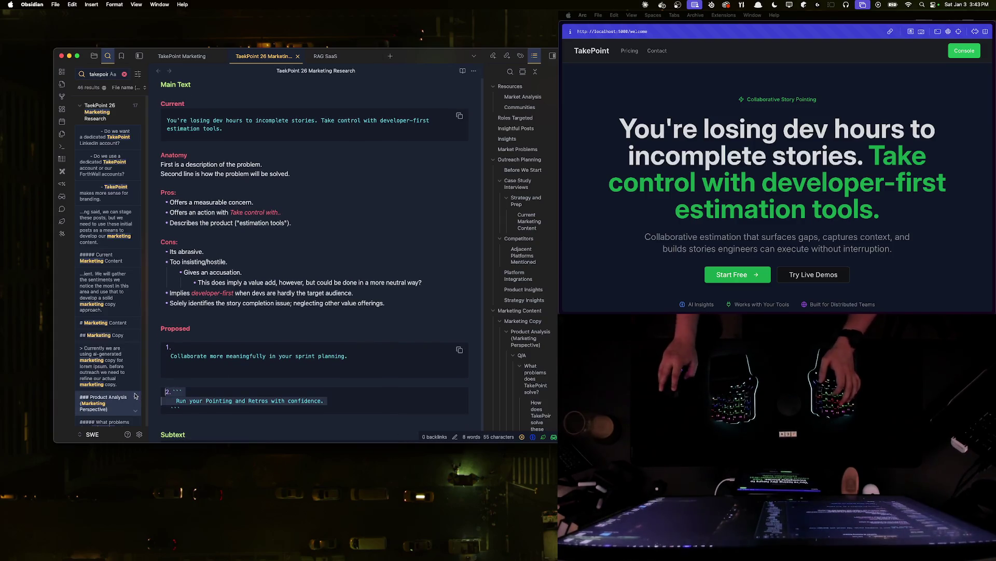
- Paste a copy of the second headline below it as a third block
{"action": "left_click", "coordinate": [207, 420]}
{"action": "key", "text": "ctrl+v"}
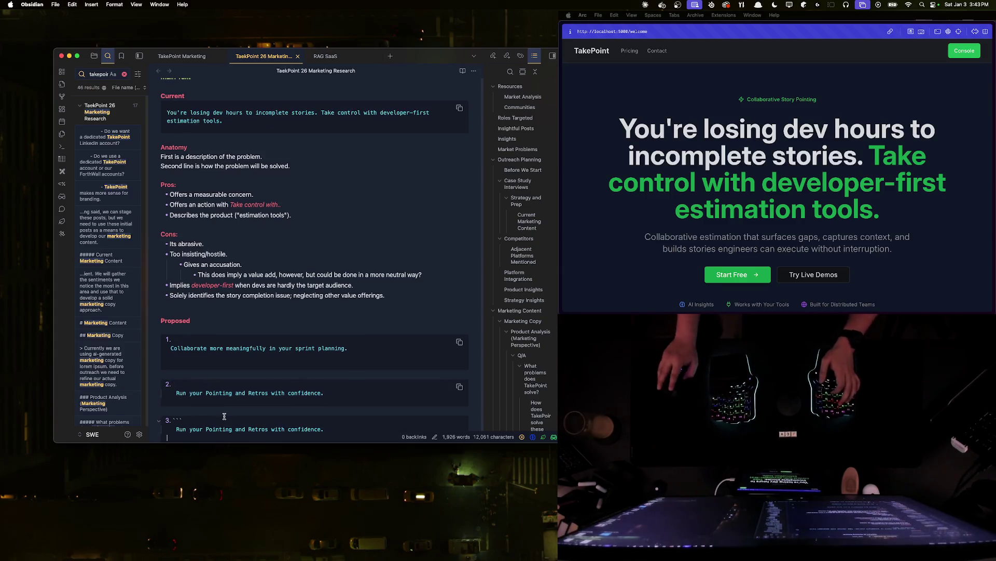
{"action": "scroll", "coordinate": [224, 415], "scroll_direction": "down", "scroll_amount": 2}
- Rework the ``` fences around the third headline block, removing misplaced fences near Subtext
{"action": "key", "text": "Return"}
{"action": "key", "text": "Return"}
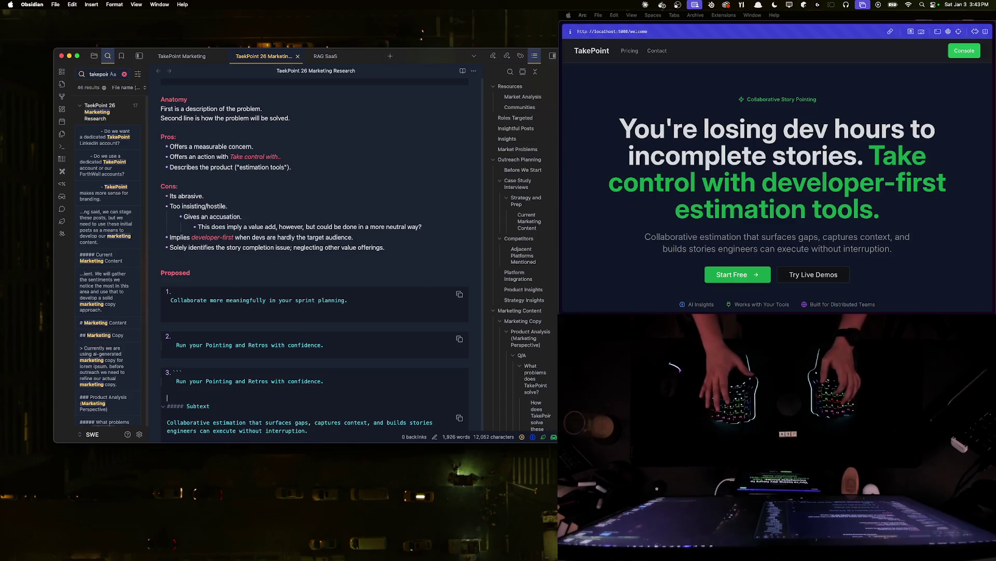
{"action": "type", "text": "```"}
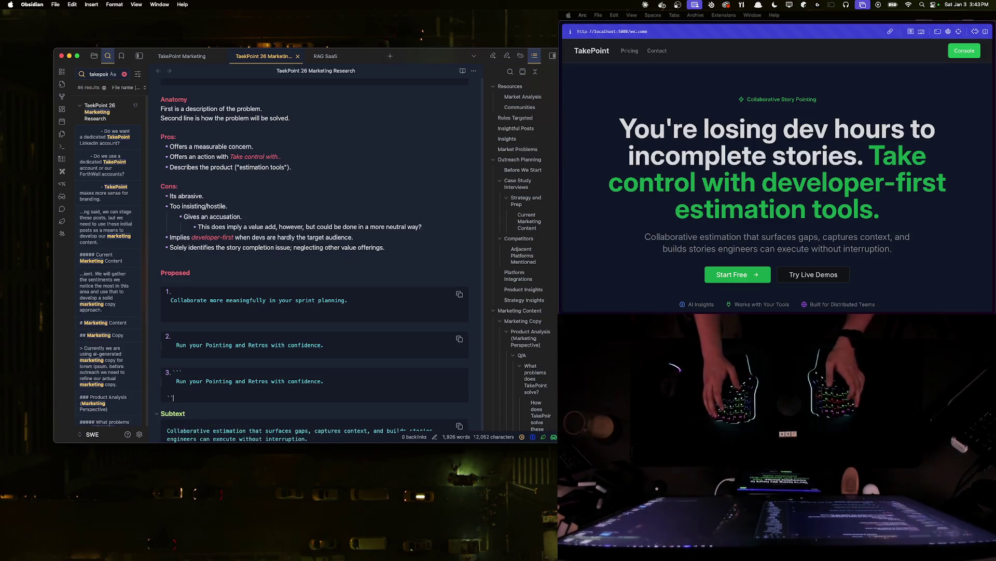
{"action": "key", "text": "BackSpace"}
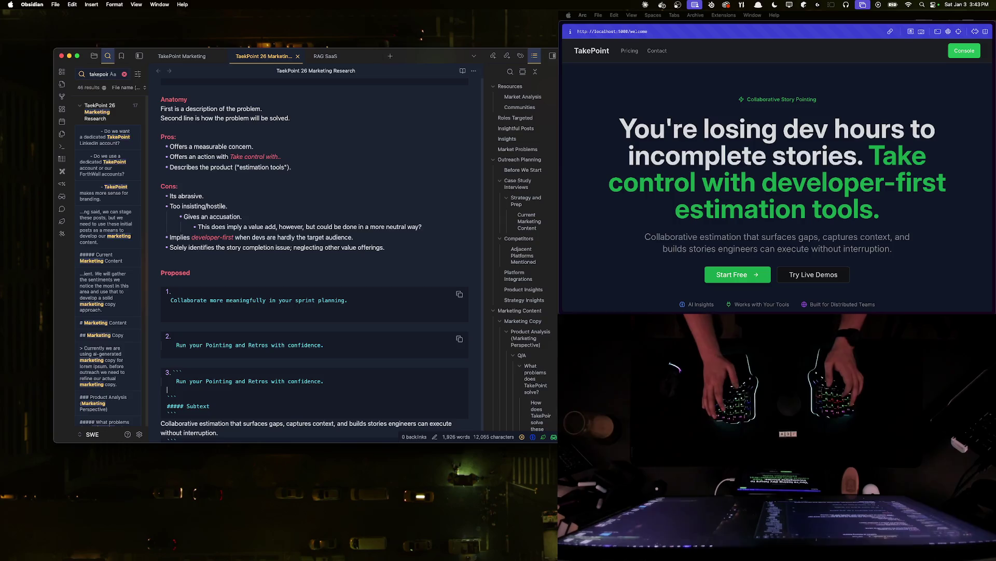
{"action": "key", "text": "Return"}
{"action": "type", "text": "```"}
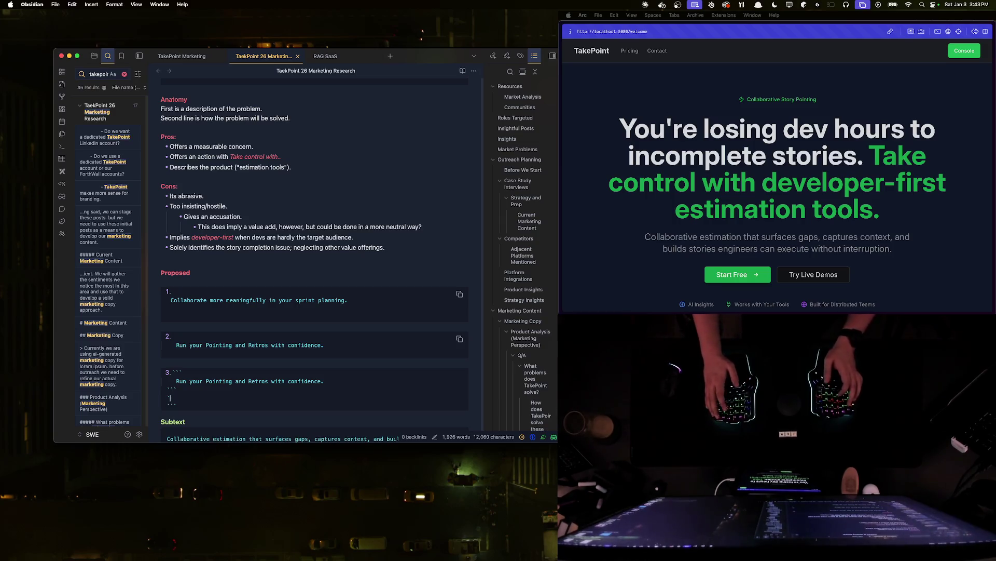
{"action": "key", "text": "BackSpace"}
{"action": "key", "text": "BackSpace"}
{"action": "key", "text": "BackSpace"}
{"action": "key", "text": "BackSpace"}
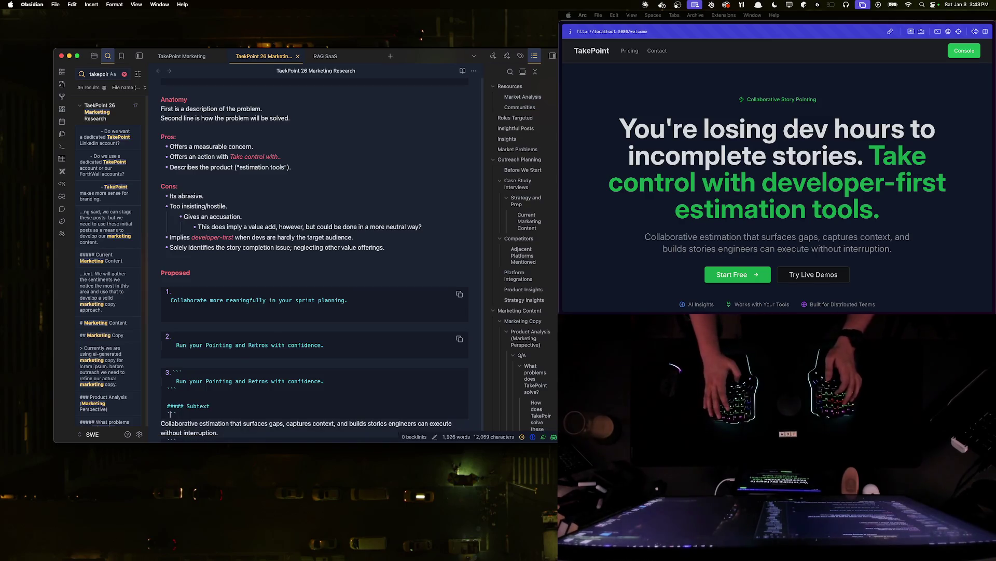
{"action": "key", "text": "BackSpace"}
{"action": "key", "text": "BackSpace"}
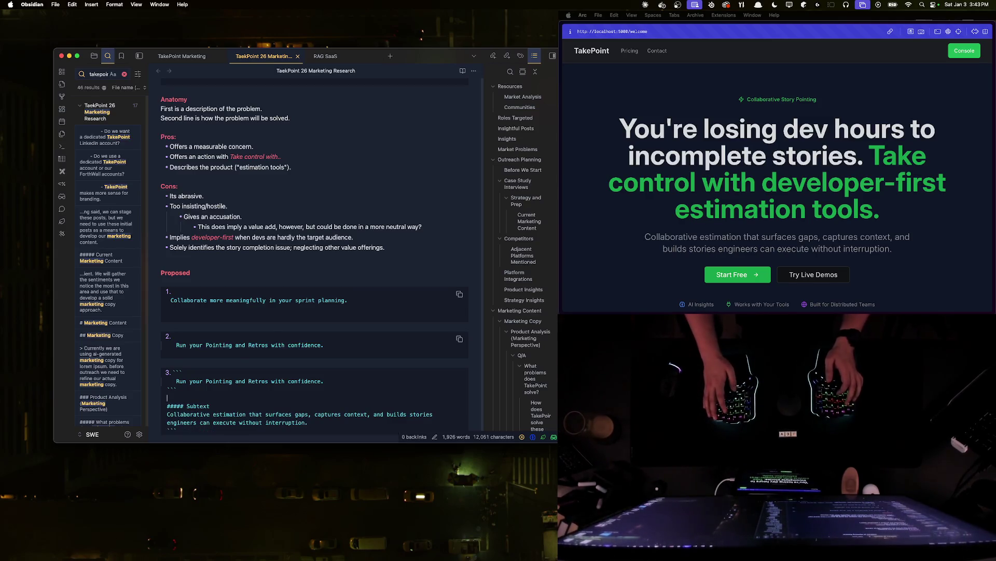
{"action": "key", "text": "BackSpace"}
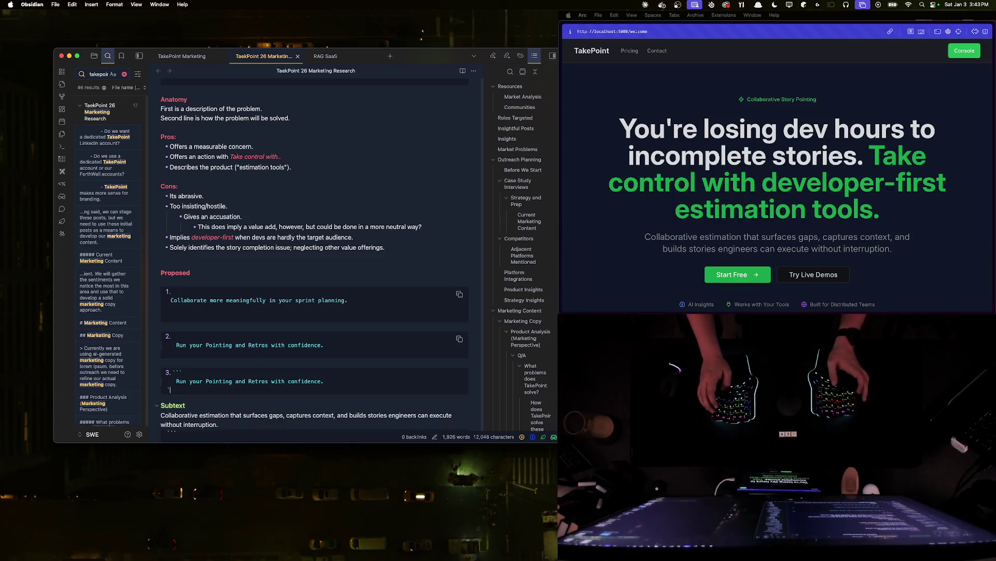
{"action": "type", "text": "`"}
{"action": "key", "text": "BackSpace"}
{"action": "key", "text": "BackSpace"}
{"action": "key", "text": "BackSpace"}
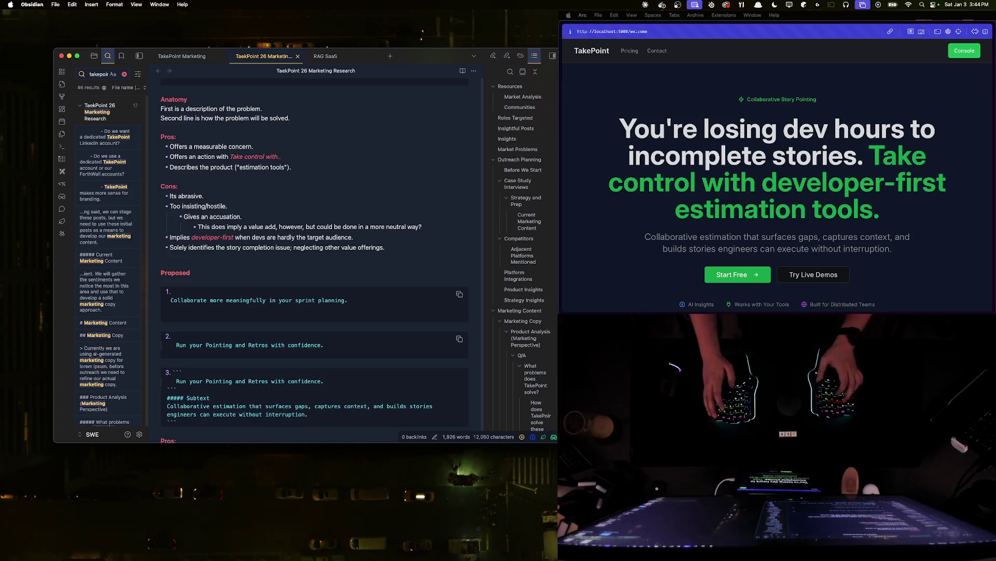
- Undo and redo the fence edits, restoring the third block with blank lines above Subtext
{"action": "key", "text": "Return"}
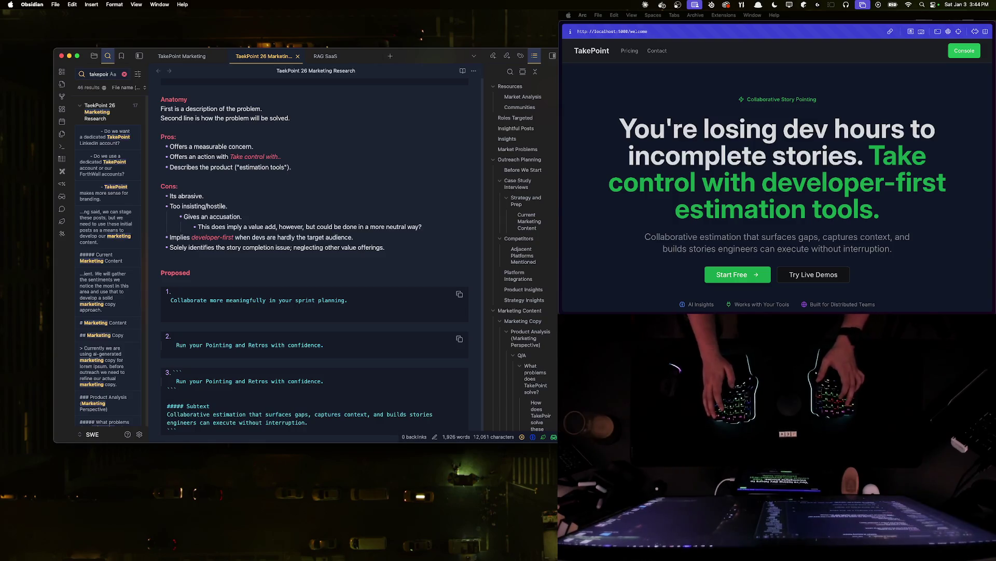
{"action": "key", "text": "BackSpace"}
{"action": "key", "text": "BackSpace"}
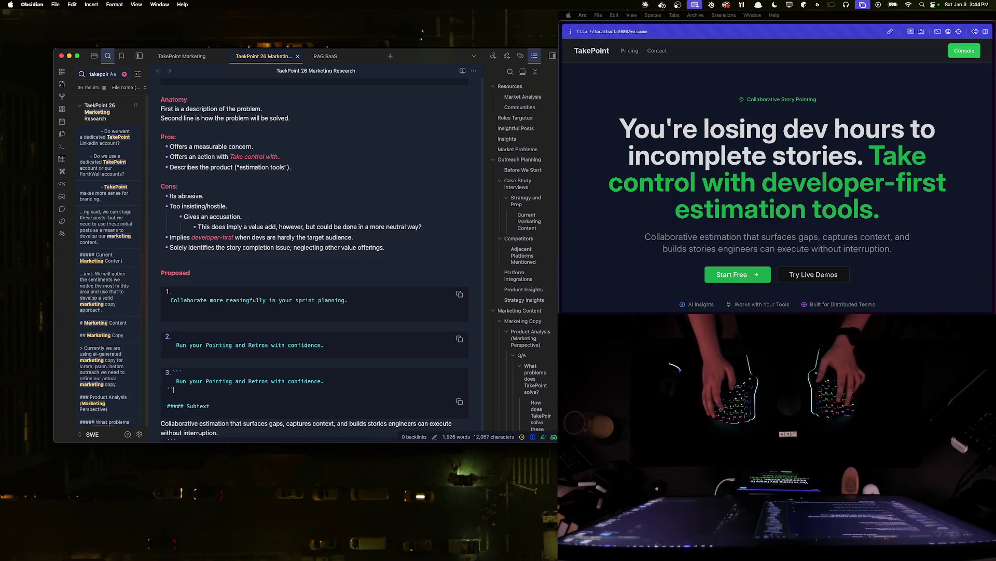
{"action": "key", "text": "BackSpace"}
{"action": "key", "text": "BackSpace"}
{"action": "key", "text": "BackSpace"}
{"action": "key", "text": "BackSpace"}
{"action": "key", "text": "BackSpace"}
{"action": "key", "text": "BackSpace"}
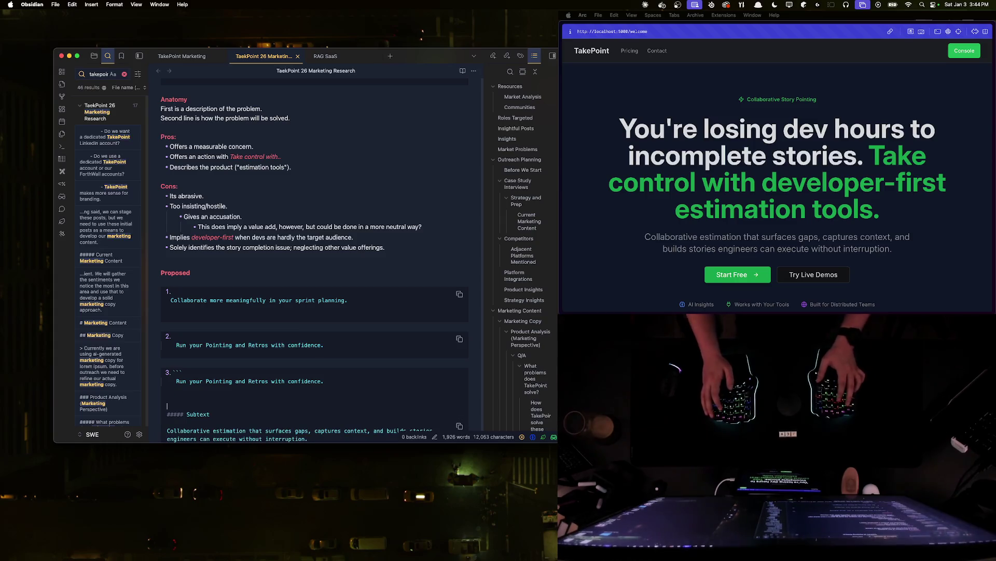
{"action": "key", "text": "super+d"}
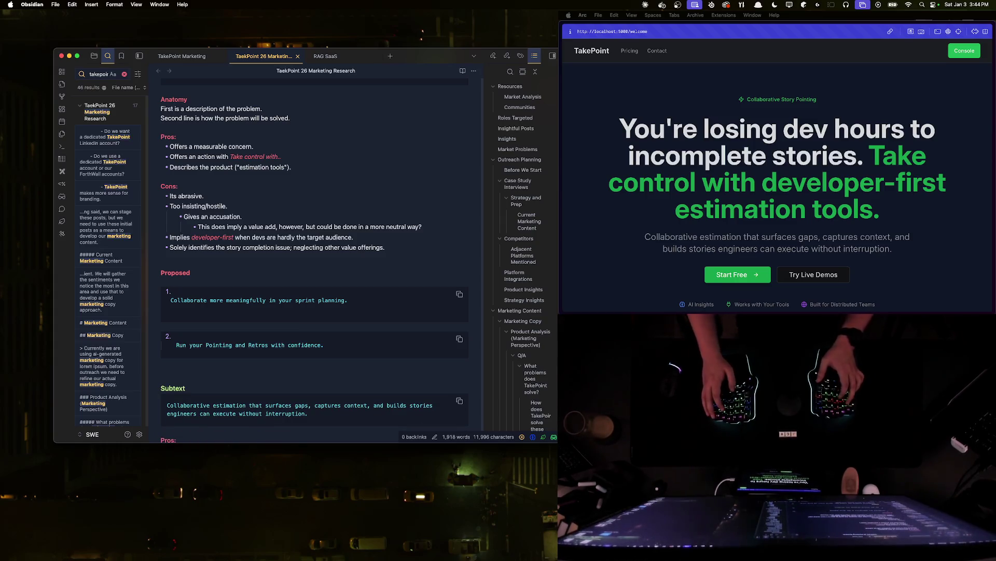
{"action": "key", "text": "BackSpace"}
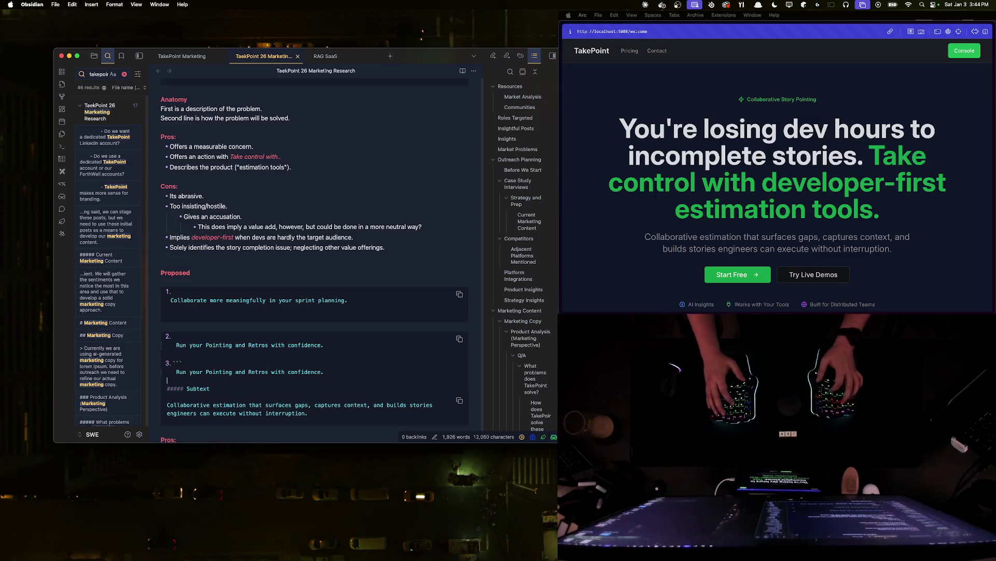
{"action": "key", "text": "Return"}
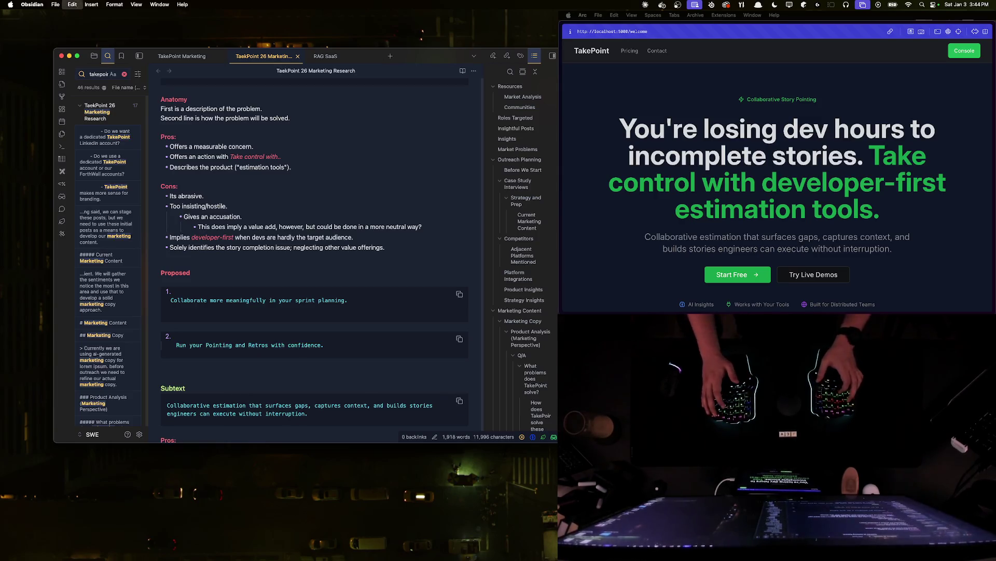
{"action": "key", "text": "super+v"}
{"action": "key", "text": "Return"}
{"action": "key", "text": "Return"}
{"action": "key", "text": "Return"}
{"action": "key", "text": "Return"}
{"action": "scroll", "coordinate": [149, 390], "scroll_direction": "down", "scroll_amount": 5}
{"action": "key", "text": "shift+Home"}
{"action": "type", "text": "```"}
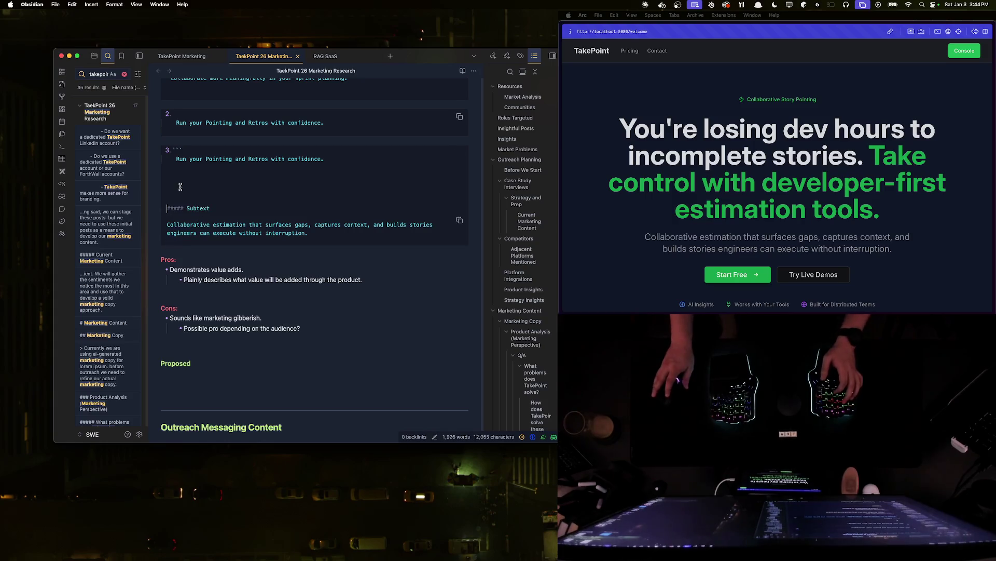
- Restore the Subtext heading and remove the extra fence marks under the third block
{"action": "key", "text": "ctrl+z"}
{"action": "key", "text": "Up"}
{"action": "key", "text": "Up"}
{"action": "key", "text": "Up"}
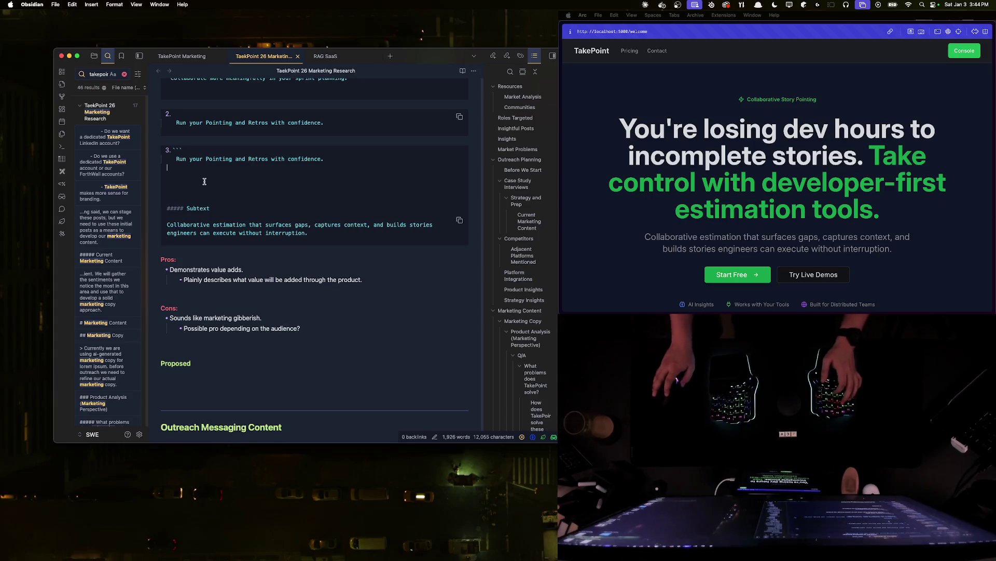
{"action": "type", "text": "```"}
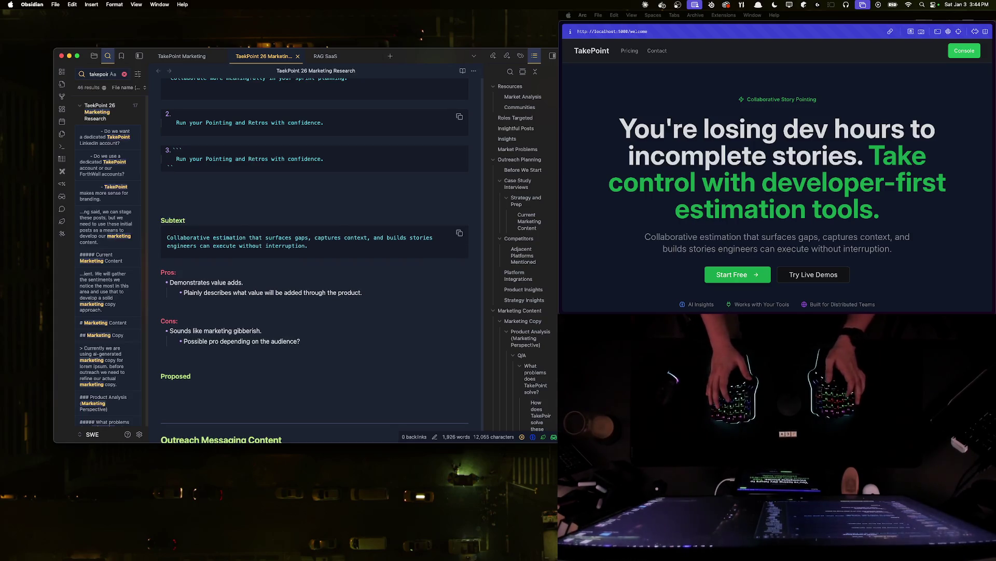
{"action": "type", "text": "``"}
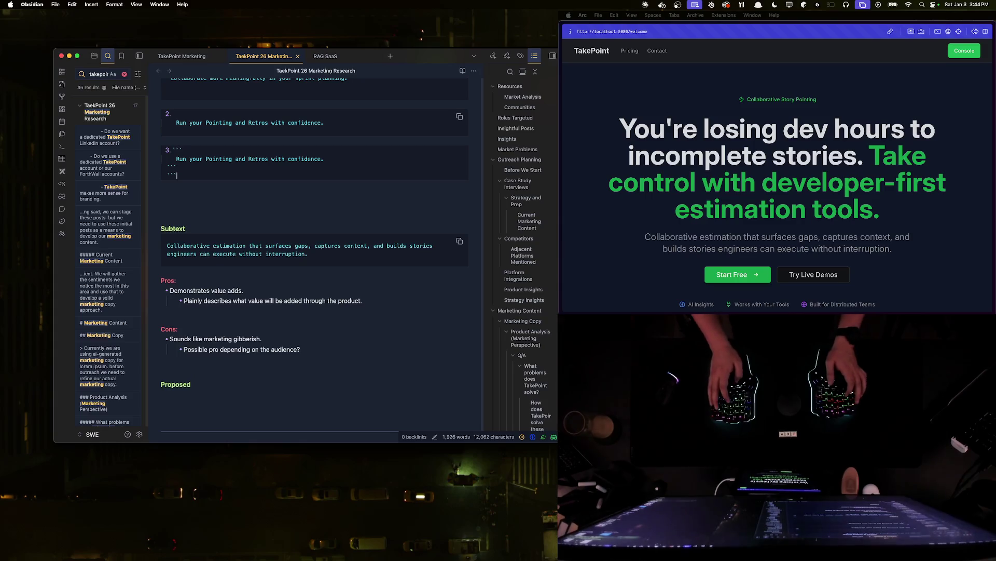
{"action": "key", "text": "BackSpace"}
{"action": "key", "text": "BackSpace"}
{"action": "key", "text": "BackSpace"}
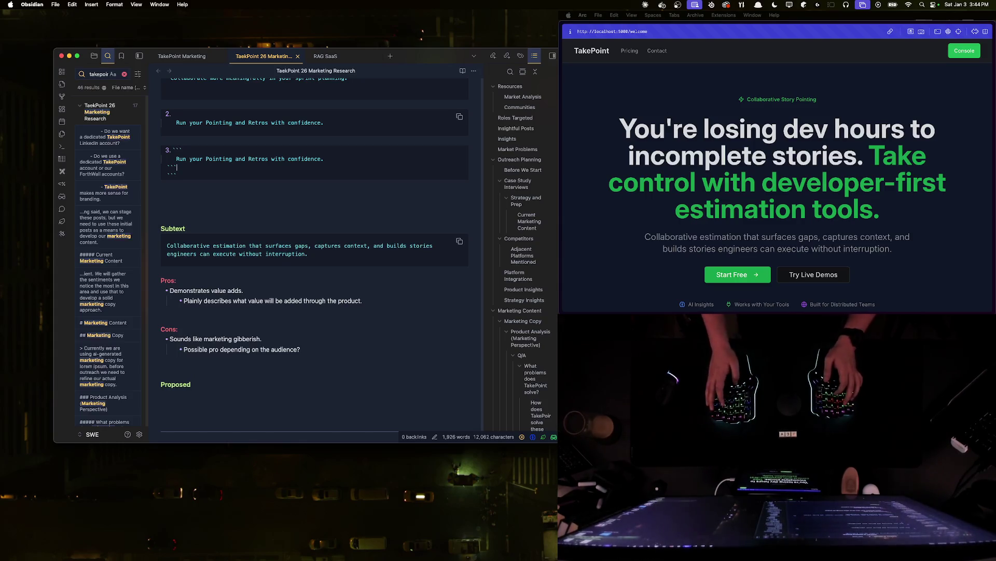
{"action": "left_click", "coordinate": [207, 205]}
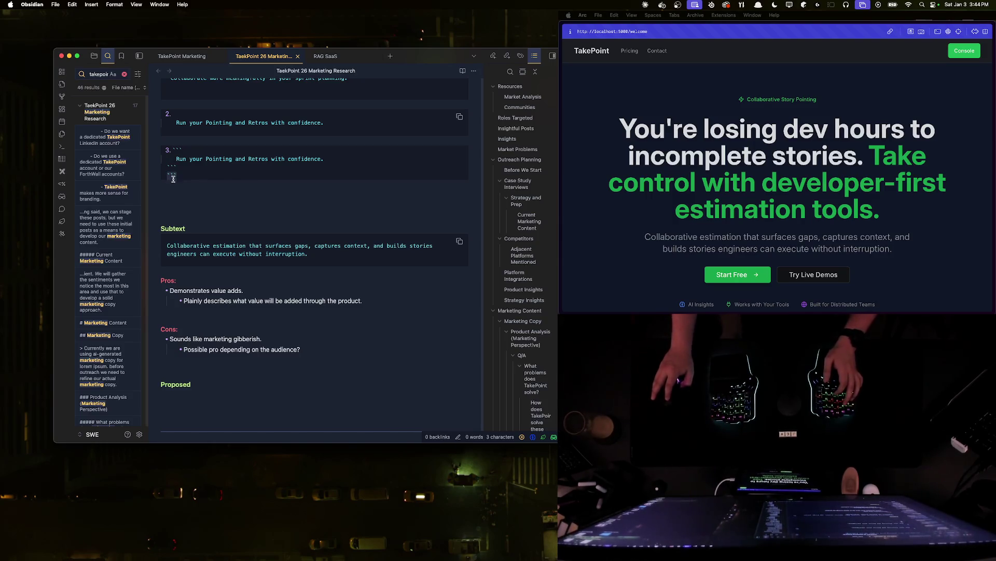
{"action": "key", "text": "BackSpace"}
{"action": "key", "text": "BackSpace"}
{"action": "key", "text": "BackSpace"}
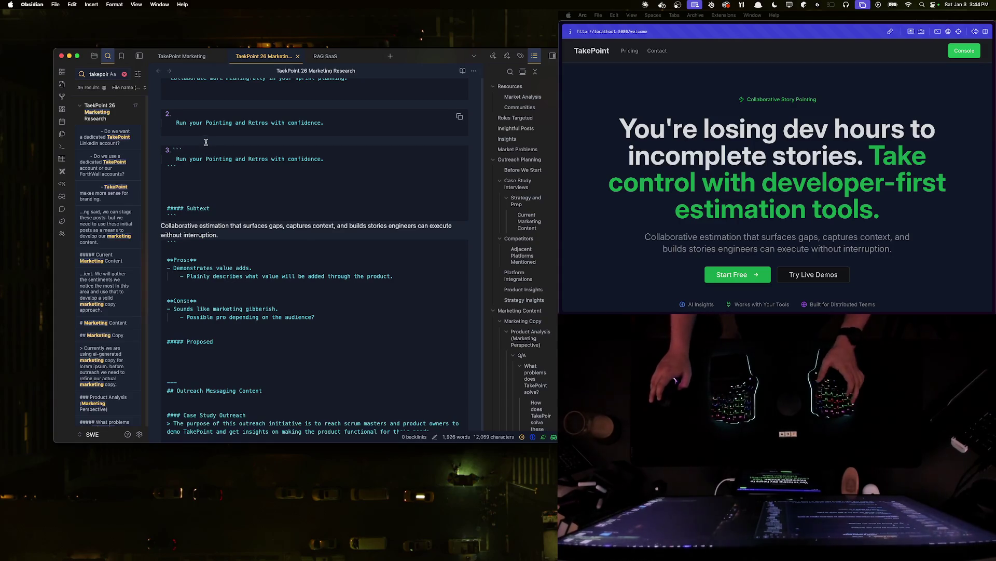
- Close the third headline code block with a ``` fence so Subtext renders normally
{"action": "key", "text": "Return"}
{"action": "type", "text": "```"}
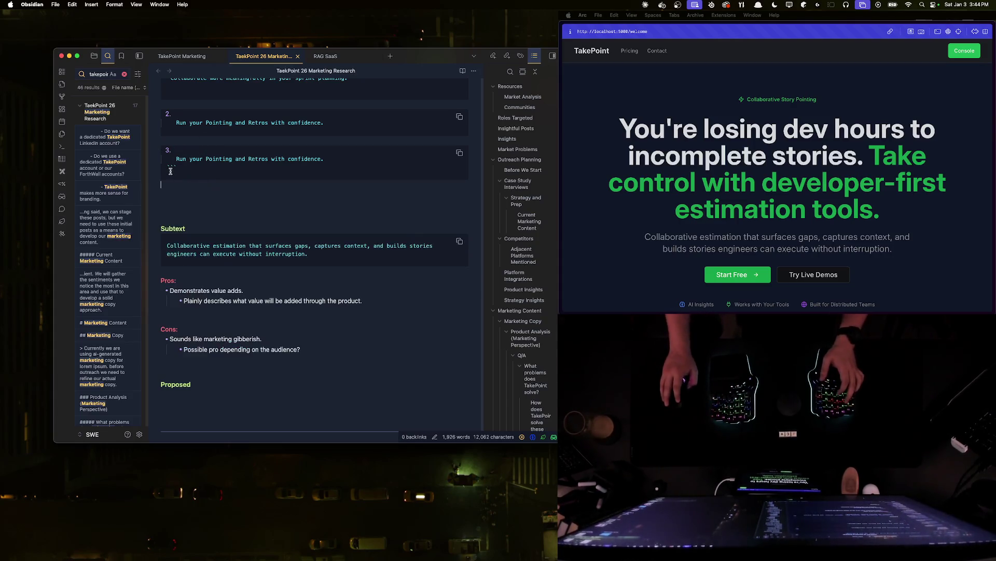
{"action": "key", "text": "shift+Home"}
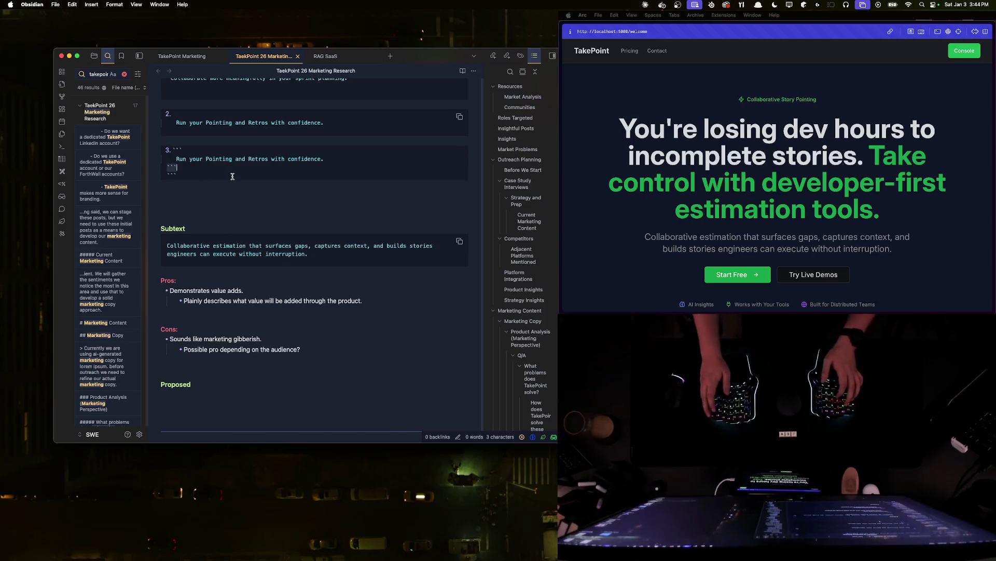
{"action": "key", "text": "BackSpace"}
{"action": "key", "text": "ctrl+z"}
{"action": "type", "text": "`"}
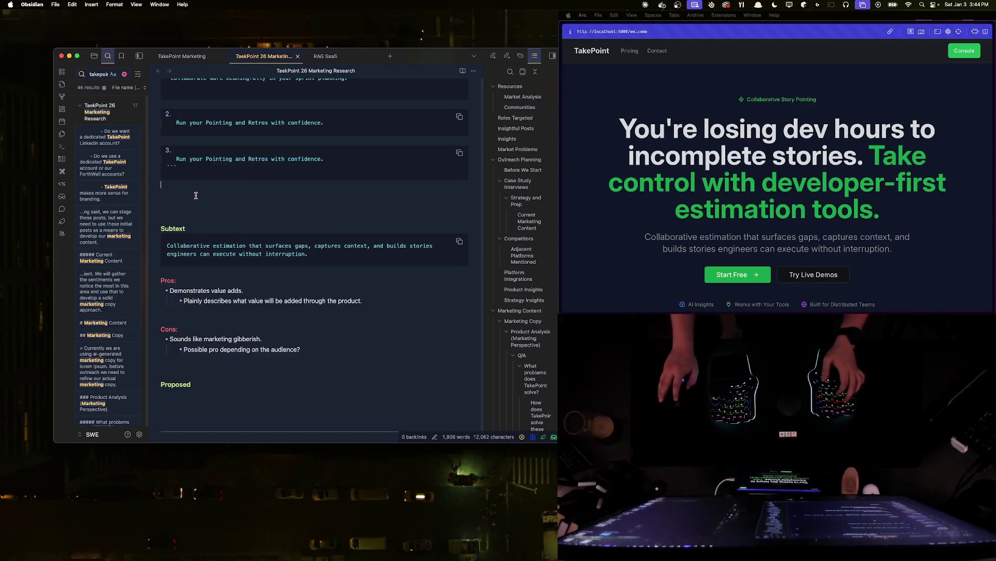
{"action": "left_click", "coordinate": [473, 71]}
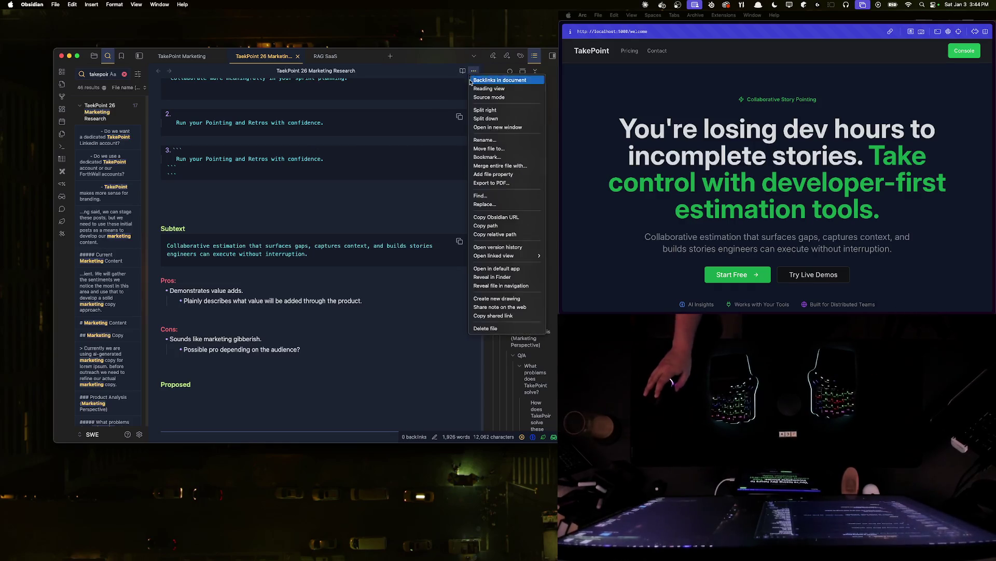
- Switch to Source mode and delete the stray fence lines under the third block
{"action": "left_click", "coordinate": [506, 96]}
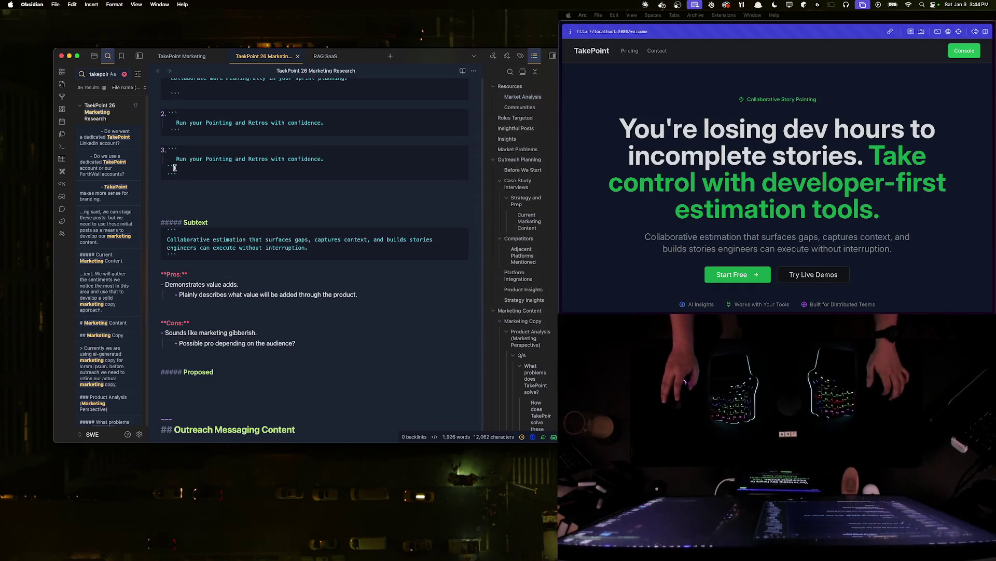
{"action": "key", "text": "BackSpace"}
{"action": "key", "text": "BackSpace"}
{"action": "key", "text": "BackSpace"}
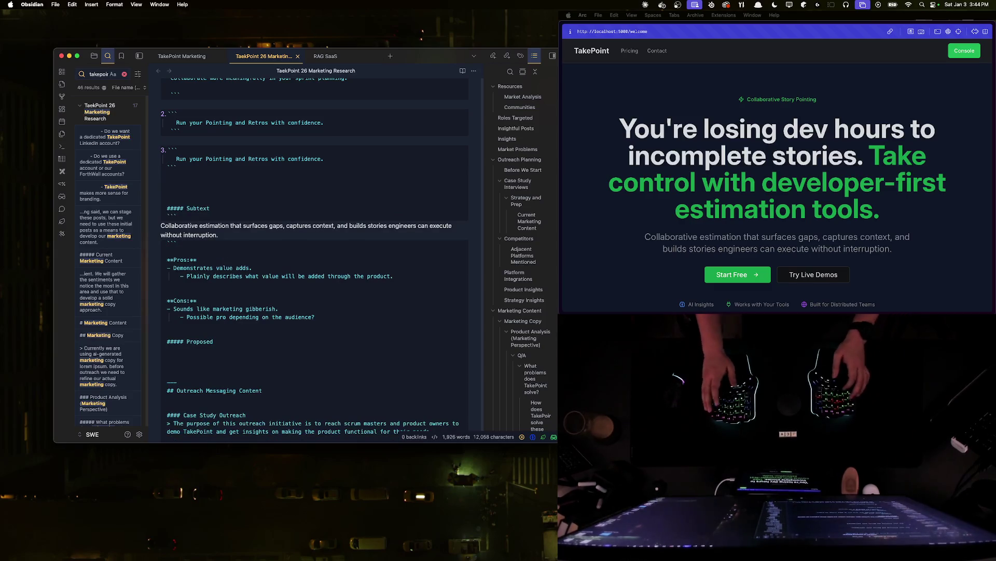
{"action": "type", "text": "```"}
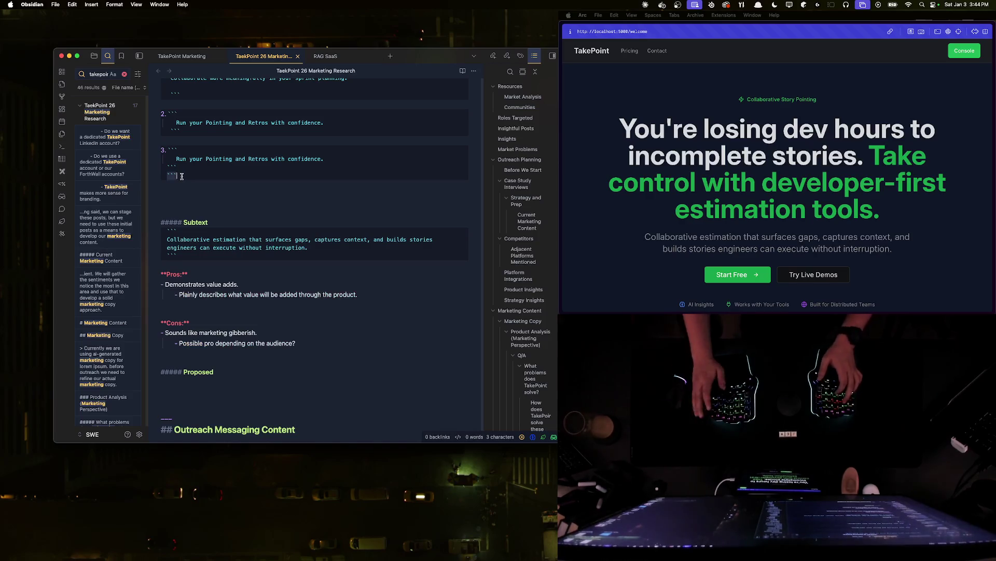
{"action": "key", "text": "BackSpace"}
{"action": "type", "text": "``` "}
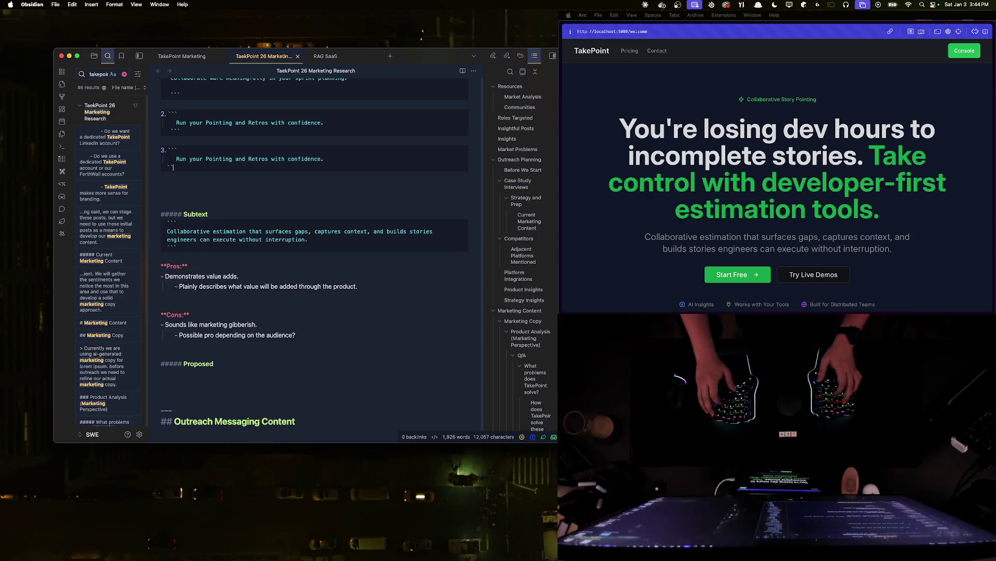
{"action": "type", "text": "```"}
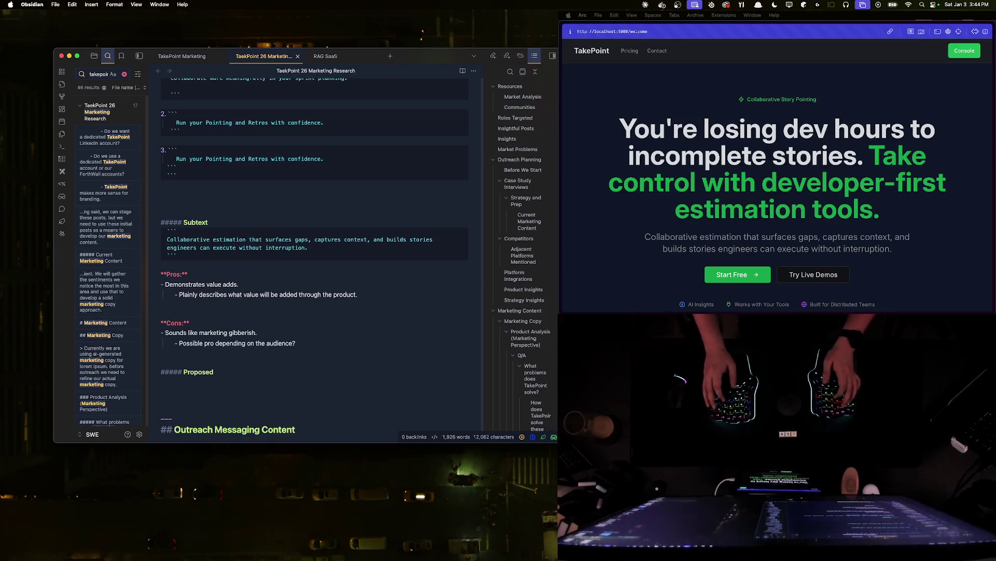
{"action": "triple_click", "coordinate": [319, 159]}
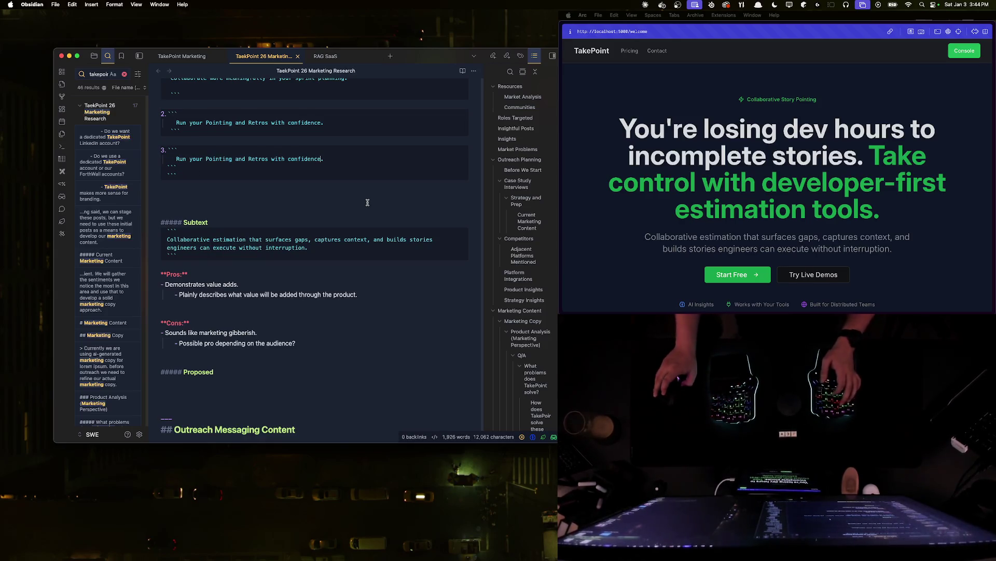
{"action": "scroll", "coordinate": [203, 223], "scroll_direction": "up", "scroll_amount": 3}
{"action": "left_click", "coordinate": [203, 224]}
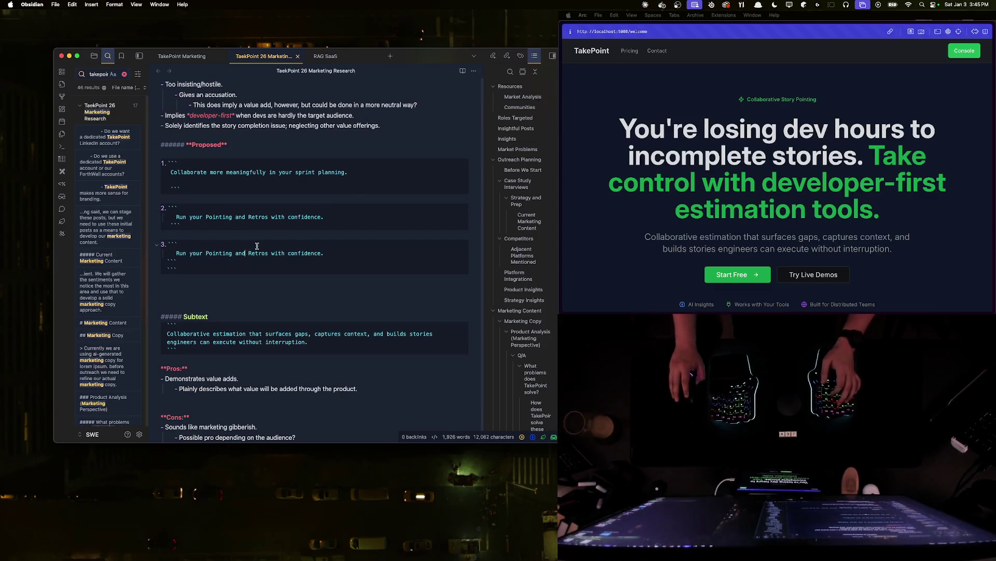
{"action": "scroll", "coordinate": [221, 238], "scroll_direction": "down", "scroll_amount": 1}
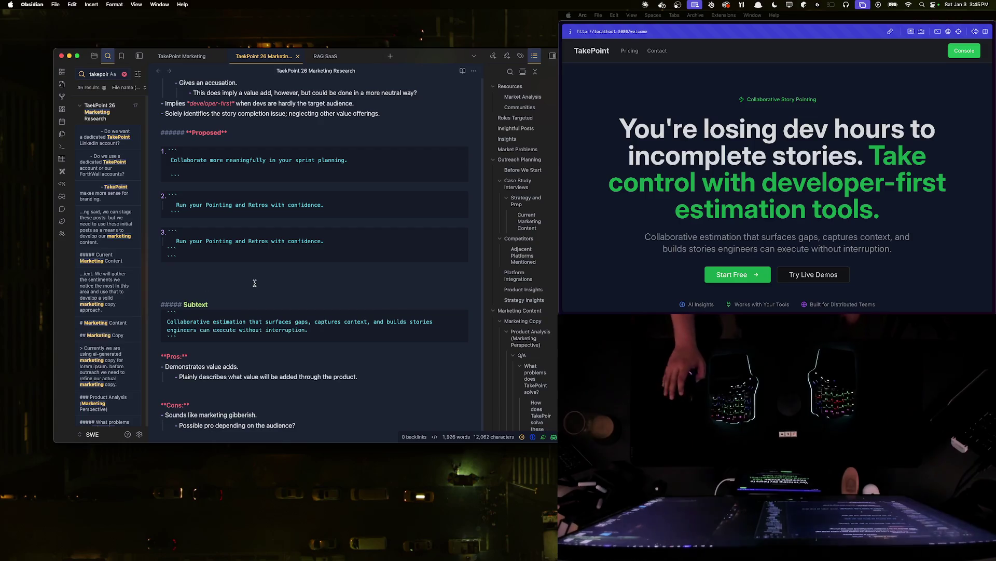
- Insert a --- horizontal rule between the third block and the Subtext heading
{"action": "key", "text": "Return"}
{"action": "key", "text": "Return"}
{"action": "key", "text": "Return"}
{"action": "type", "text": "---"}
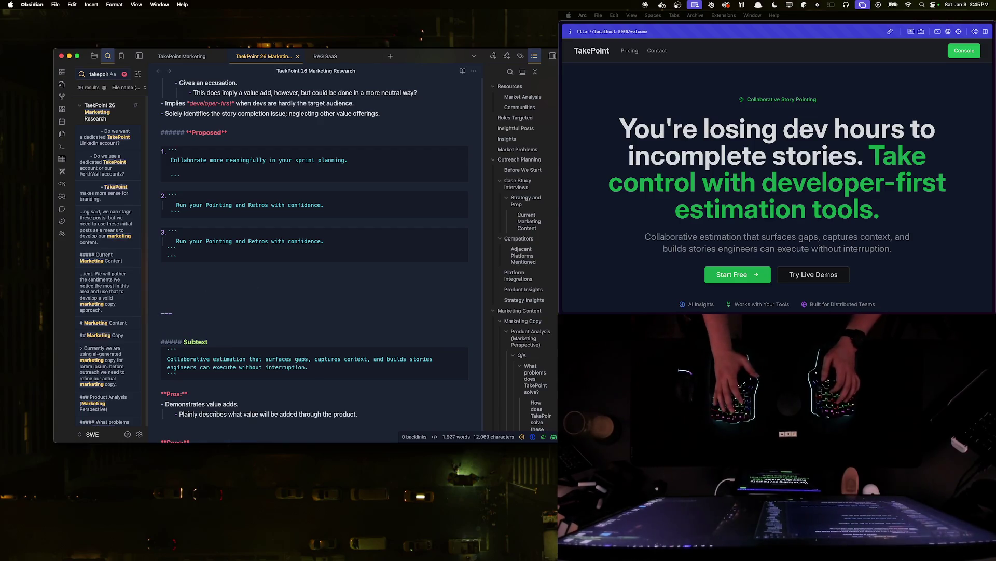
{"action": "double_click", "coordinate": [186, 314]}
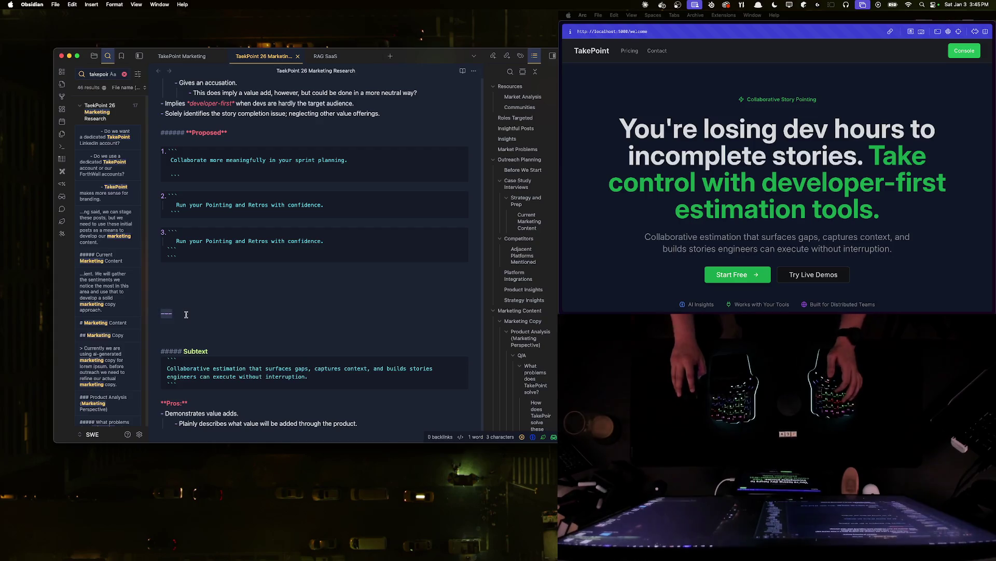
{"action": "key", "text": "BackSpace"}
{"action": "key", "text": "BackSpace"}
{"action": "type", "text": "---"}
{"action": "left_click", "coordinate": [473, 71]}
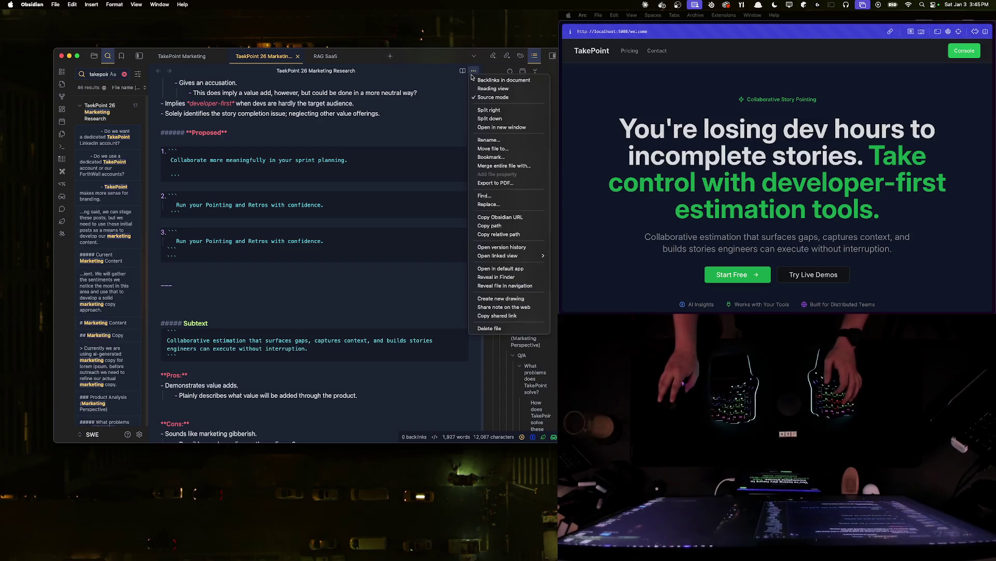
- Return to rendered editing view and undo test edits to the third block's closing fence
{"action": "left_click", "coordinate": [493, 88]}
{"action": "left_click", "coordinate": [171, 276]}
{"action": "double_click", "coordinate": [179, 251]}
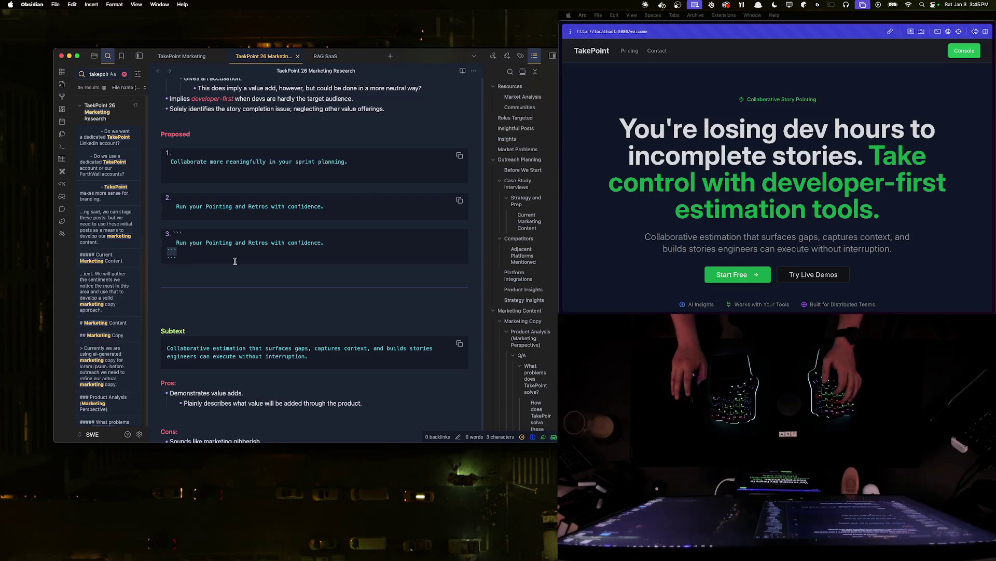
{"action": "type", "text": "sfdssdf"}
{"action": "key", "text": "super+z"}
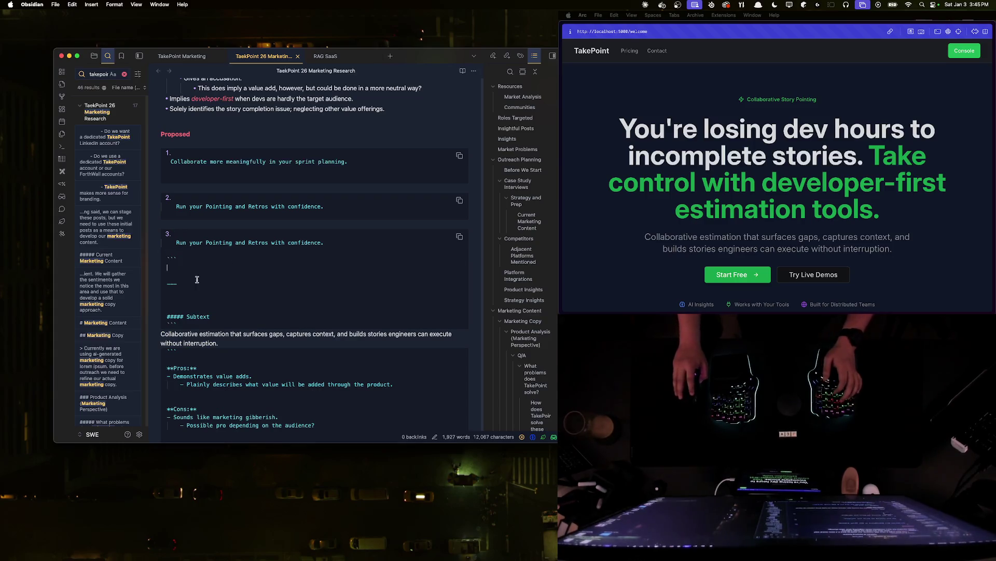
{"action": "double_click", "coordinate": [184, 259]}
{"action": "type", "text": "sfdssdfs"}
{"action": "key", "text": "super+z"}
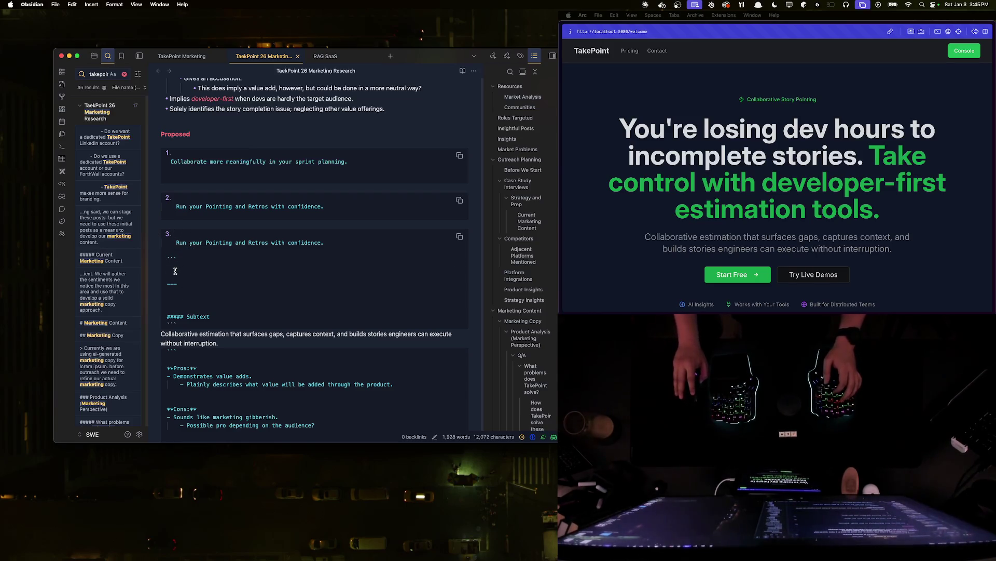
{"action": "left_click", "coordinate": [474, 72]}
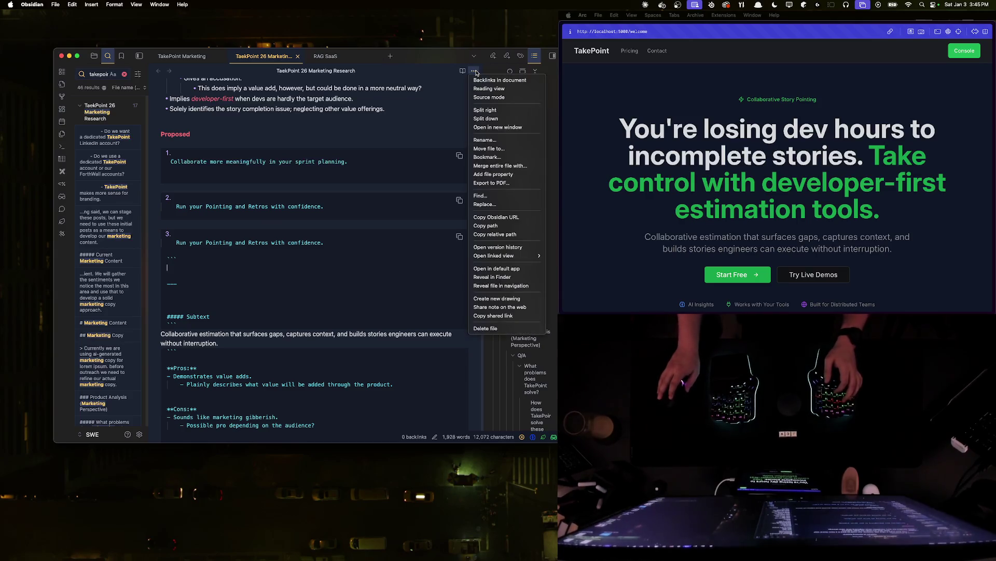
- In Source mode, test a new fence under block 3, then delete the extra fence and blank lines
{"action": "left_click", "coordinate": [494, 97]}
{"action": "type", "text": "sfdssdfs"}
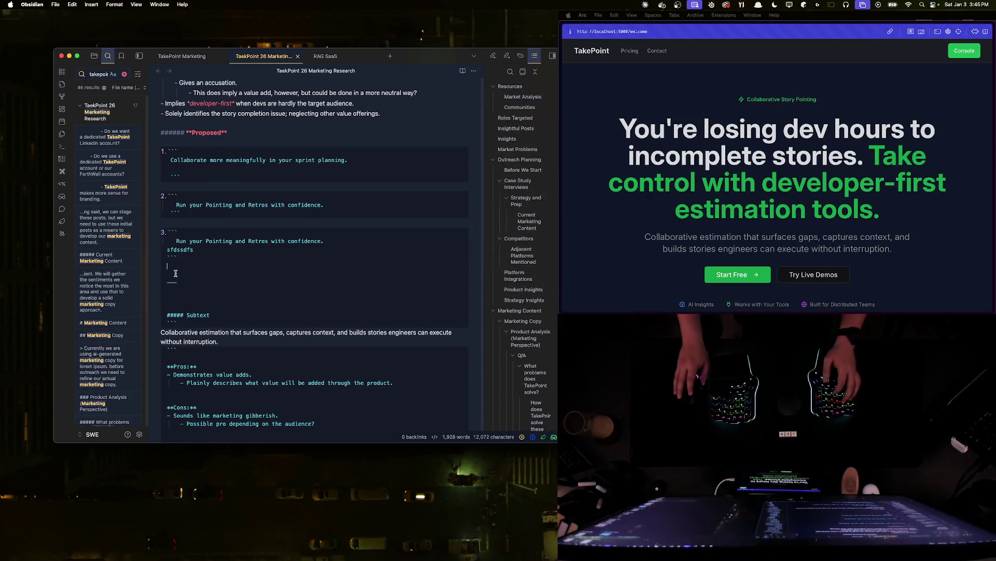
{"action": "key", "text": "Return"}
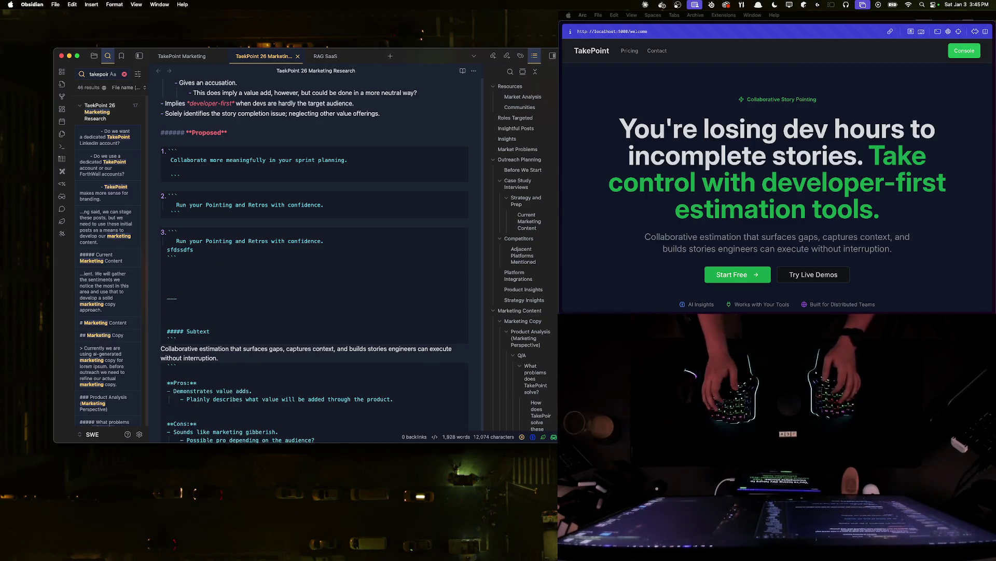
{"action": "type", "text": "```"}
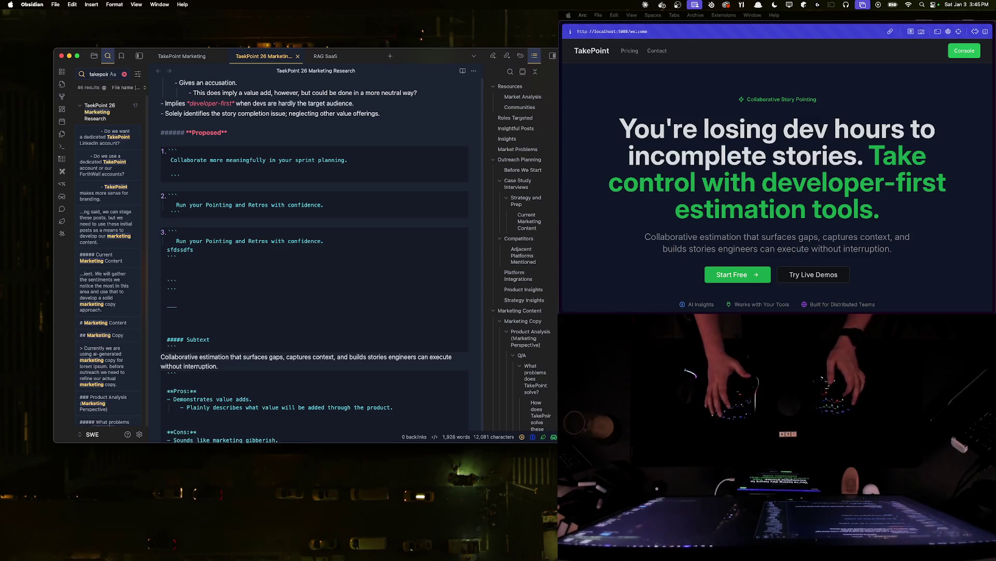
{"action": "key", "text": "Return"}
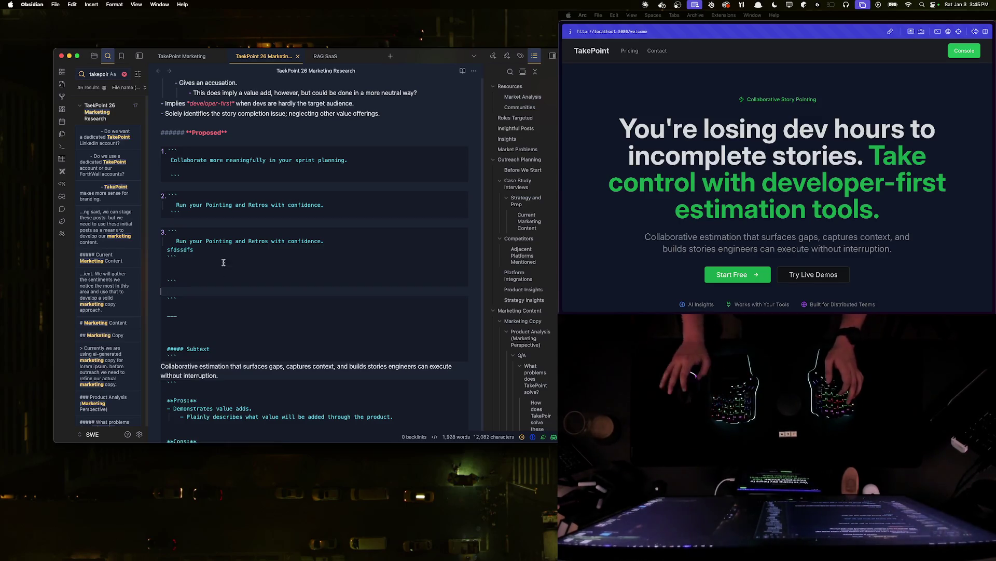
{"action": "left_click_drag", "start_coordinate": [164, 255], "coordinate": [228, 283]}
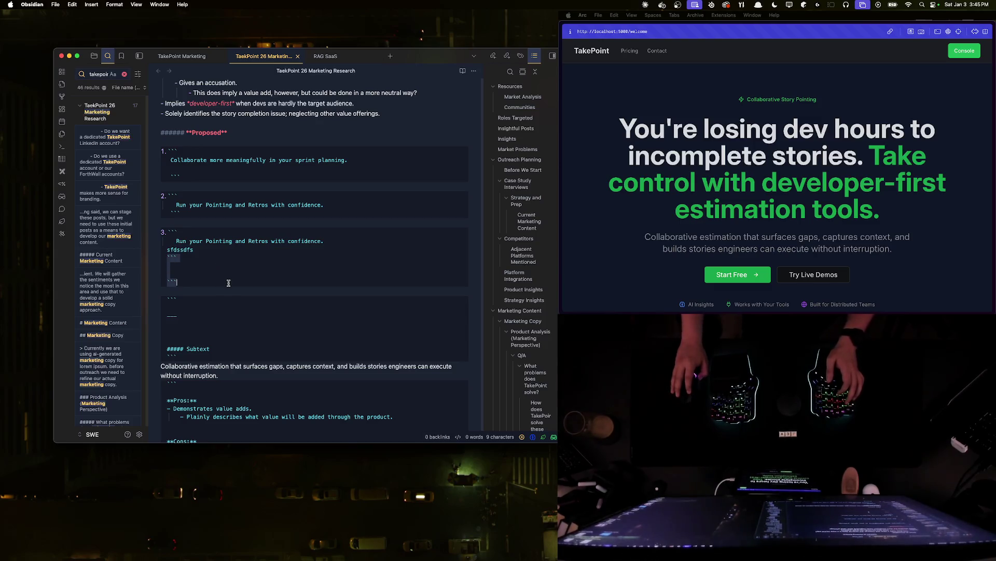
{"action": "key", "text": "BackSpace"}
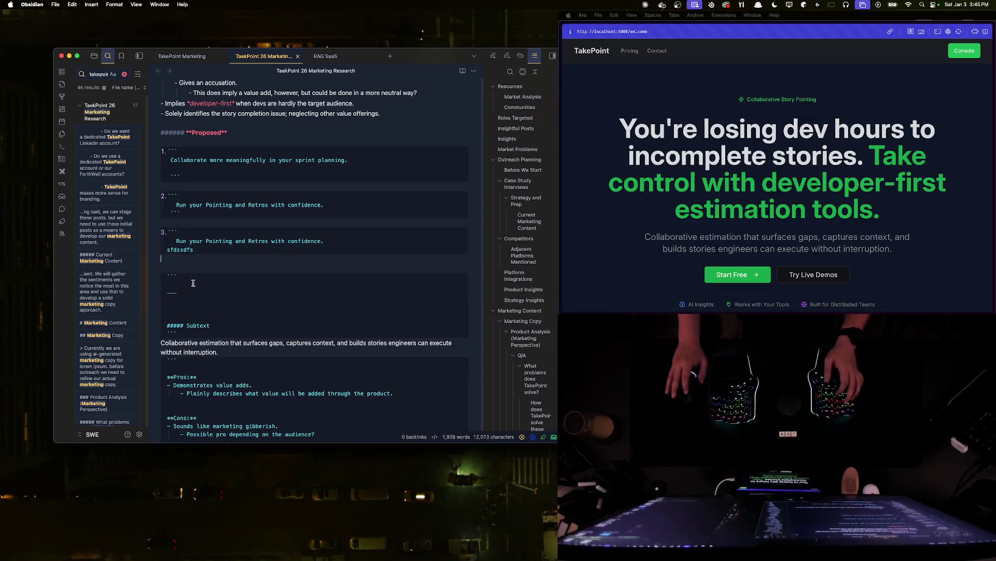
{"action": "left_click", "coordinate": [178, 274]}
{"action": "key", "text": "BackSpace"}
{"action": "key", "text": "BackSpace"}
{"action": "key", "text": "BackSpace"}
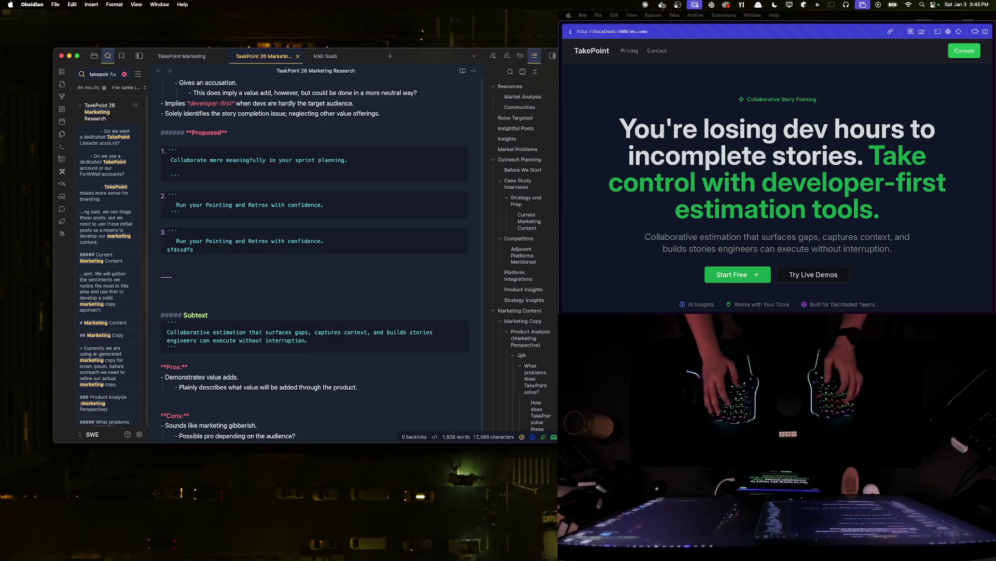
- Remove the stray 'sfdssdfs' test text and delete the whole third numbered code block
{"action": "double_click", "coordinate": [194, 248]}
{"action": "key", "text": "BackSpace"}
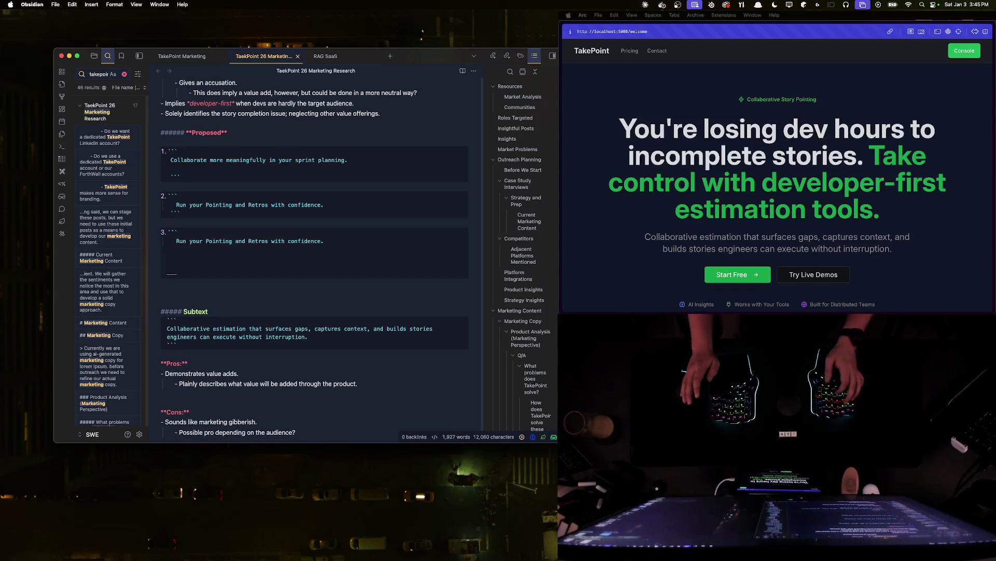
{"action": "key", "text": "BackSpace"}
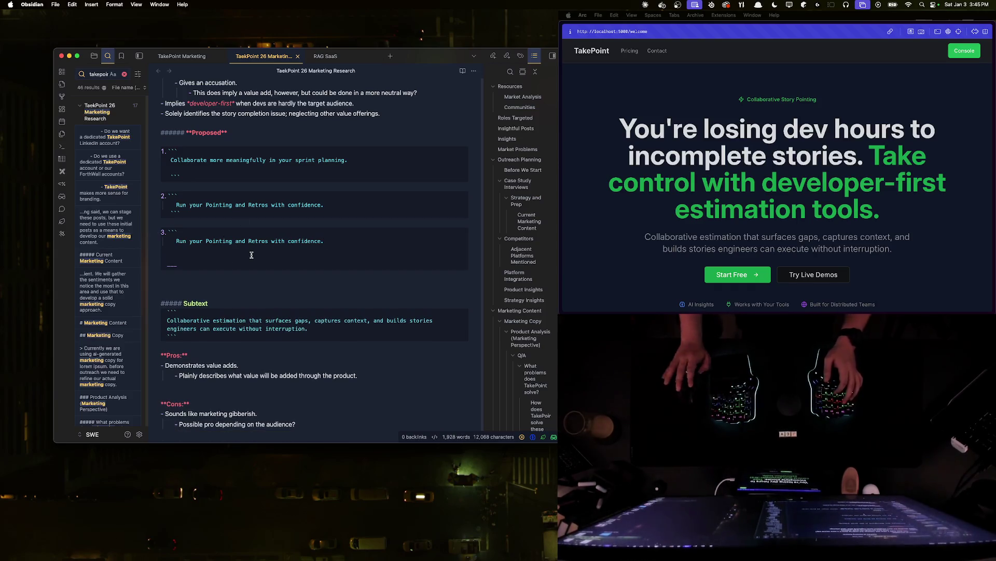
{"action": "key", "text": "BackSpace"}
{"action": "key", "text": "BackSpace"}
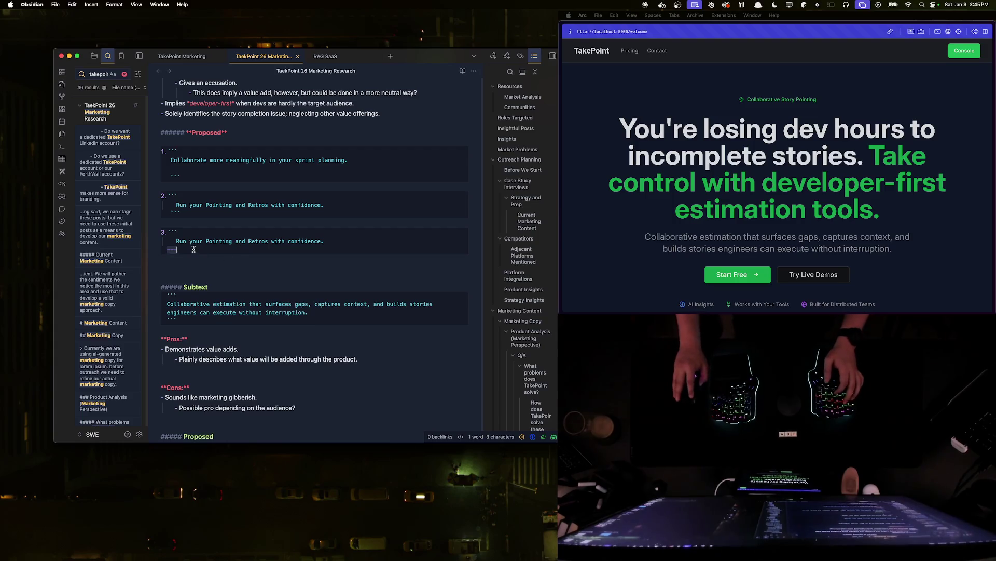
{"action": "key", "text": "BackSpace"}
{"action": "key", "text": "BackSpace"}
{"action": "key", "text": "BackSpace"}
{"action": "key", "text": "BackSpace"}
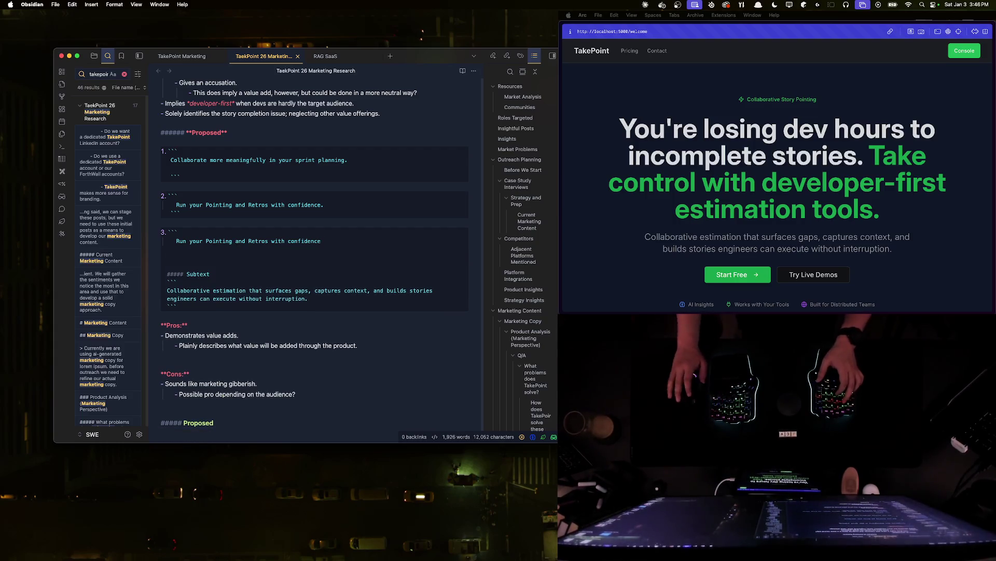
{"action": "key", "text": "ctrl+z"}
{"action": "key", "text": "ctrl+z"}
{"action": "key", "text": "ctrl+z"}
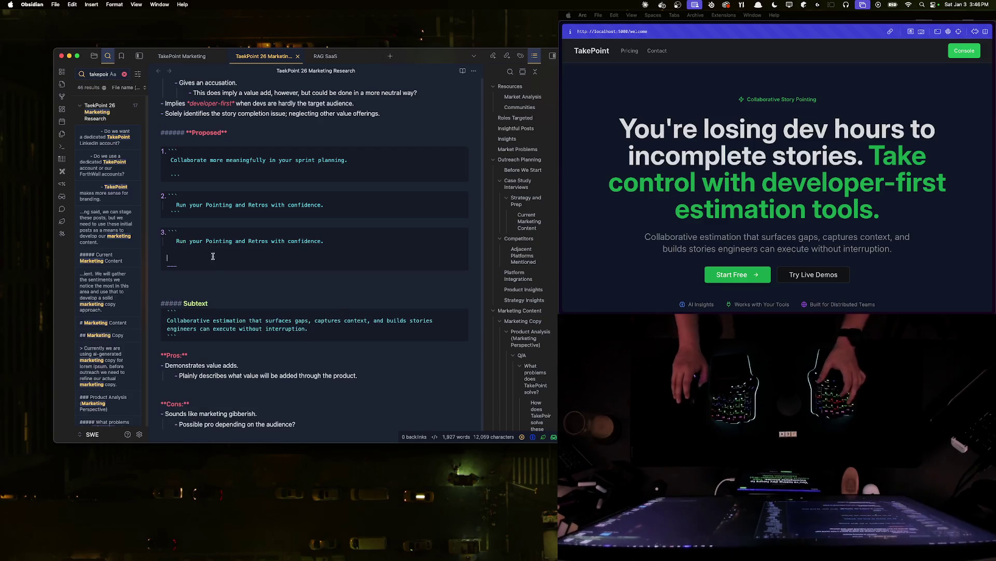
{"action": "type", "text": "sfdssdfs"}
{"action": "left_click", "coordinate": [184, 258]}
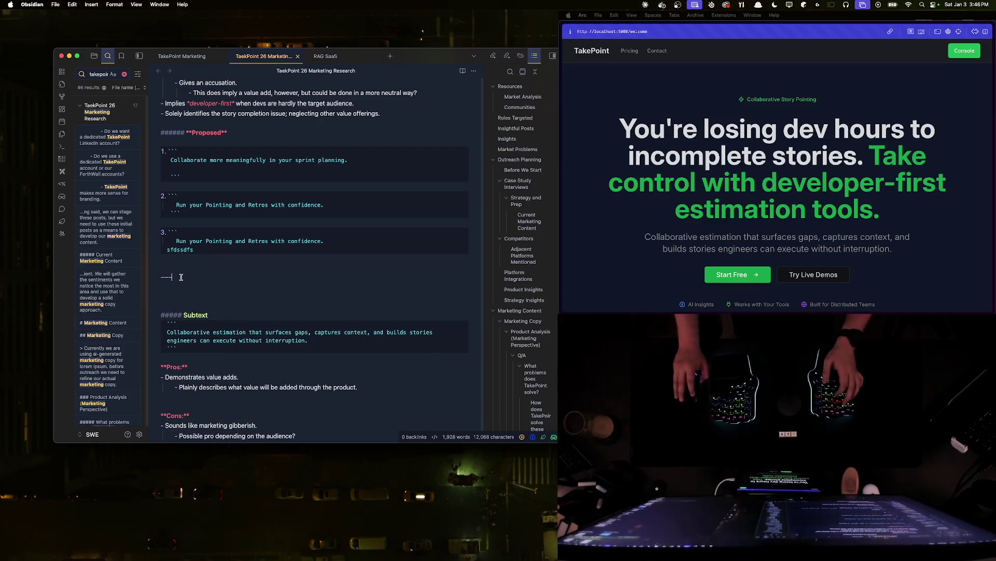
{"action": "double_click", "coordinate": [182, 250]}
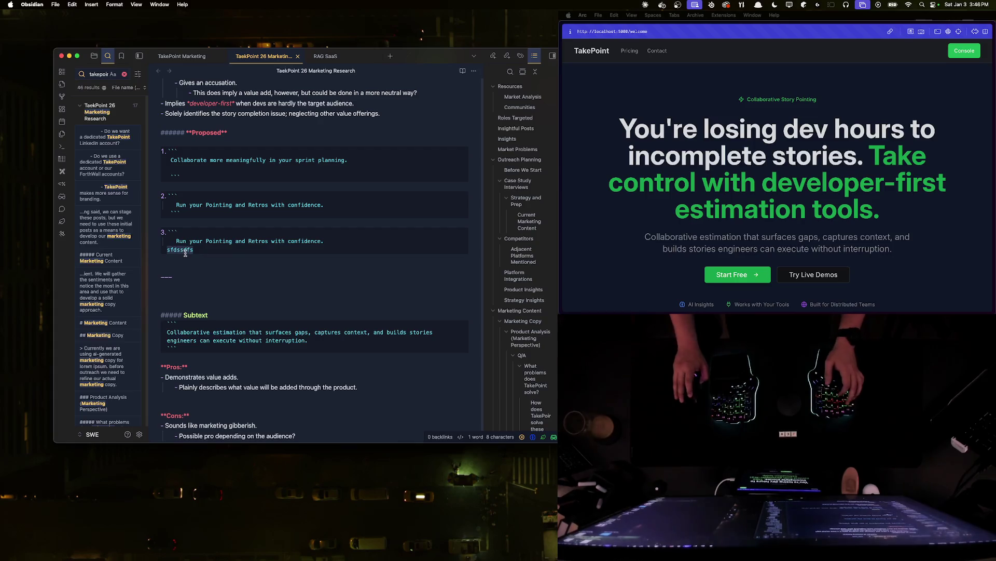
{"action": "type", "text": "```"}
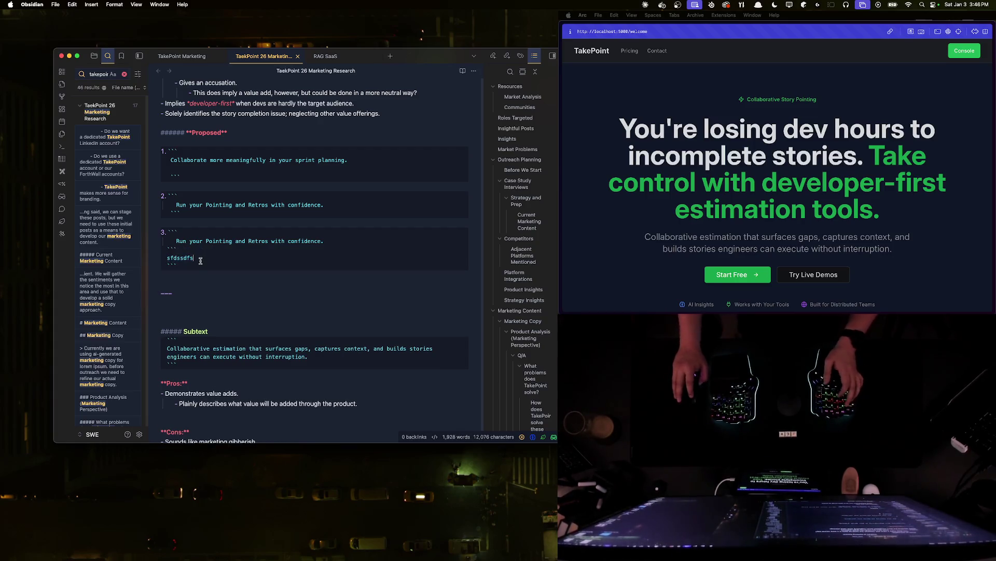
{"action": "left_click_drag", "start_coordinate": [218, 267], "coordinate": [144, 236]}
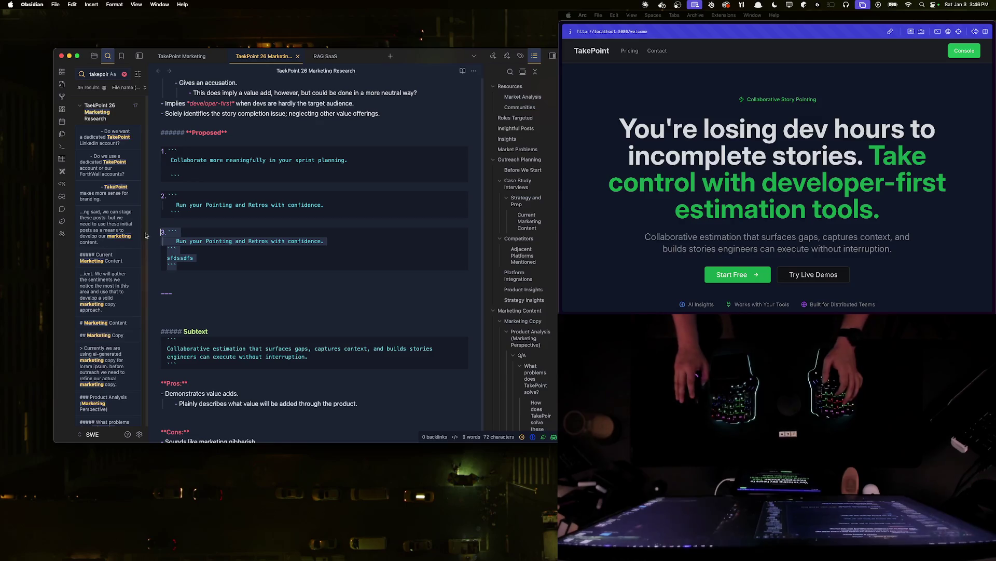
{"action": "key", "text": "BackSpace"}
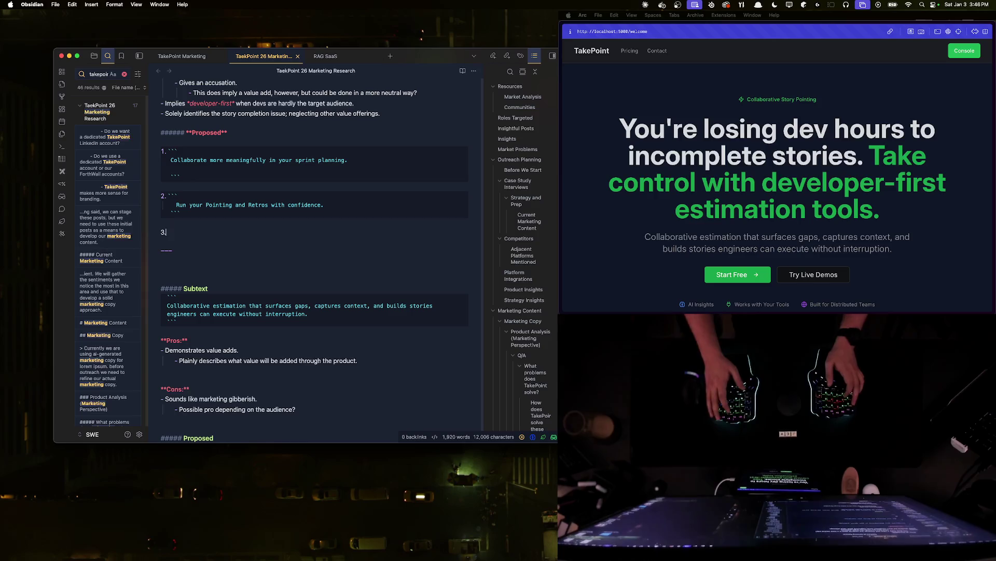
- Strip the '3.', '2.' and '1.' numbering from the Proposed headline blocks
{"action": "key", "text": "BackSpace"}
{"action": "key", "text": "BackSpace"}
{"action": "key", "text": "BackSpace"}
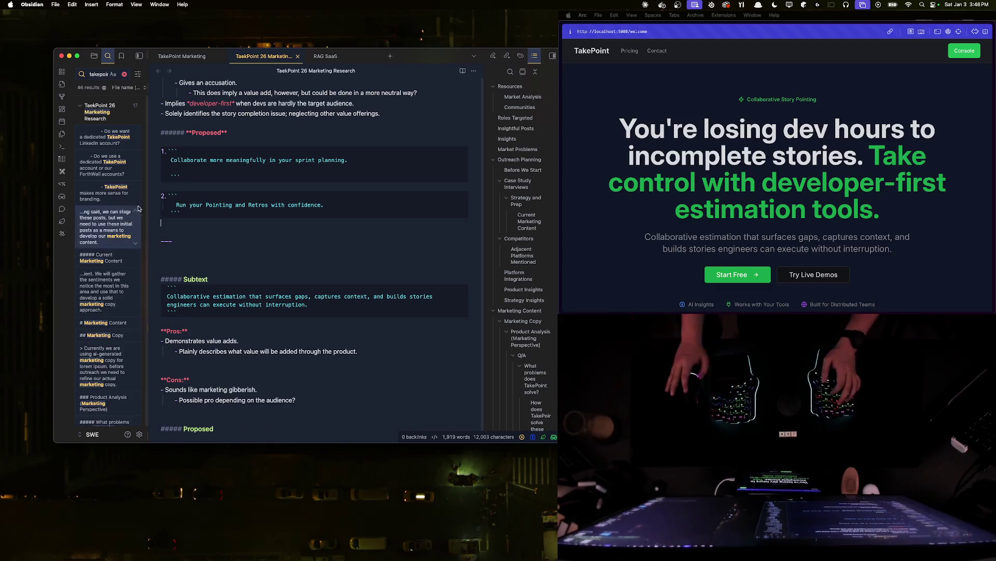
{"action": "key", "text": "Up"}
{"action": "key", "text": "BackSpace"}
{"action": "key", "text": "BackSpace"}
{"action": "key", "text": "BackSpace"}
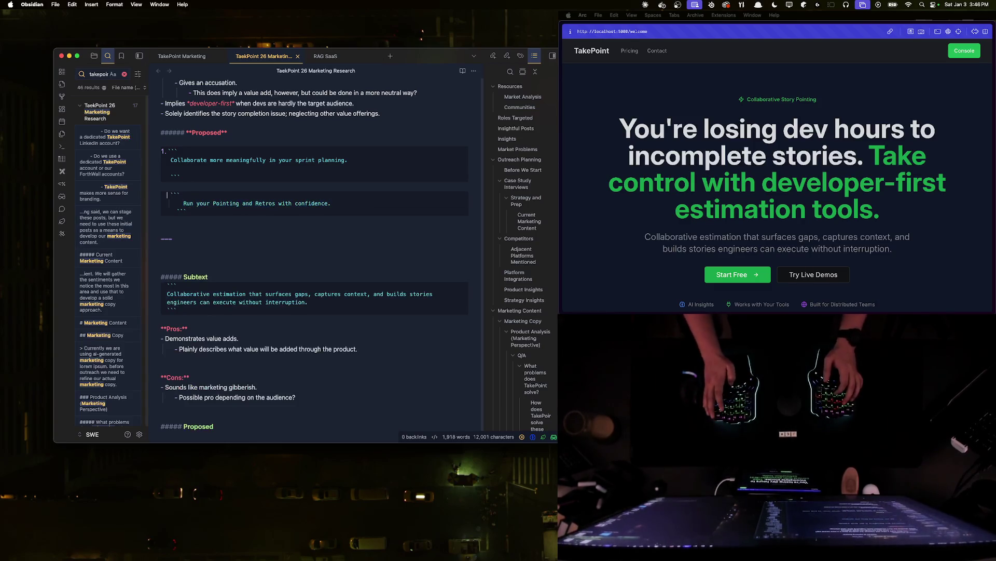
{"action": "key", "text": "Return"}
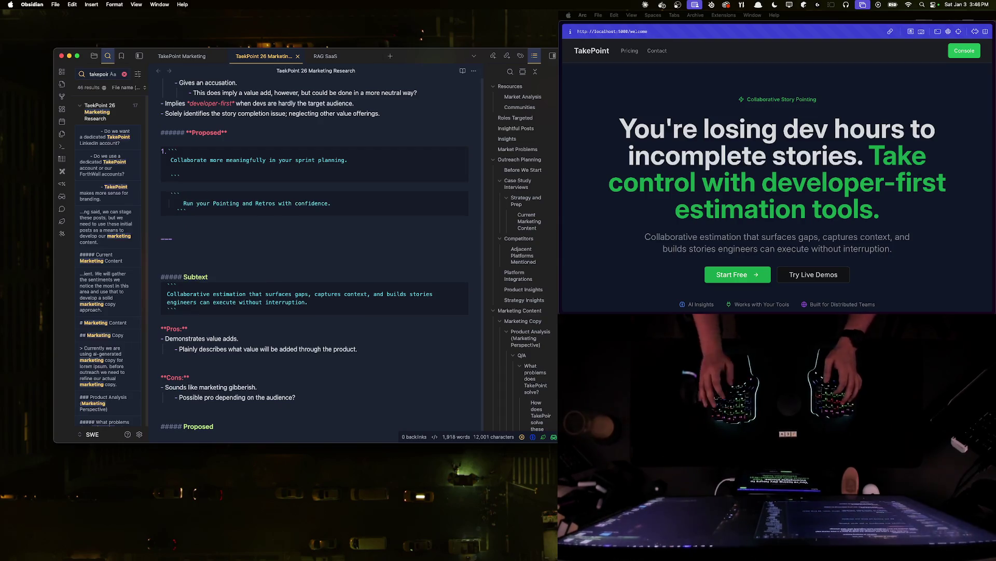
{"action": "key", "text": "Up"}
{"action": "key", "text": "Up"}
{"action": "key", "text": "Up"}
{"action": "key", "text": "BackSpace"}
{"action": "key", "text": "BackSpace"}
{"action": "key", "text": "BackSpace"}
{"action": "key", "text": "Down"}
{"action": "key", "text": "Down"}
{"action": "key", "text": "Down"}
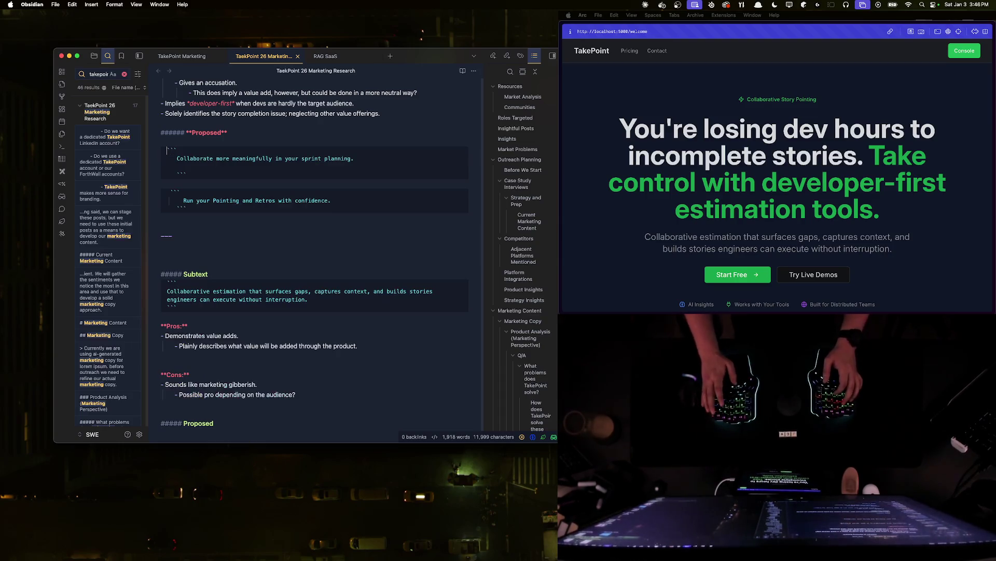
{"action": "key", "text": "shift+Down"}
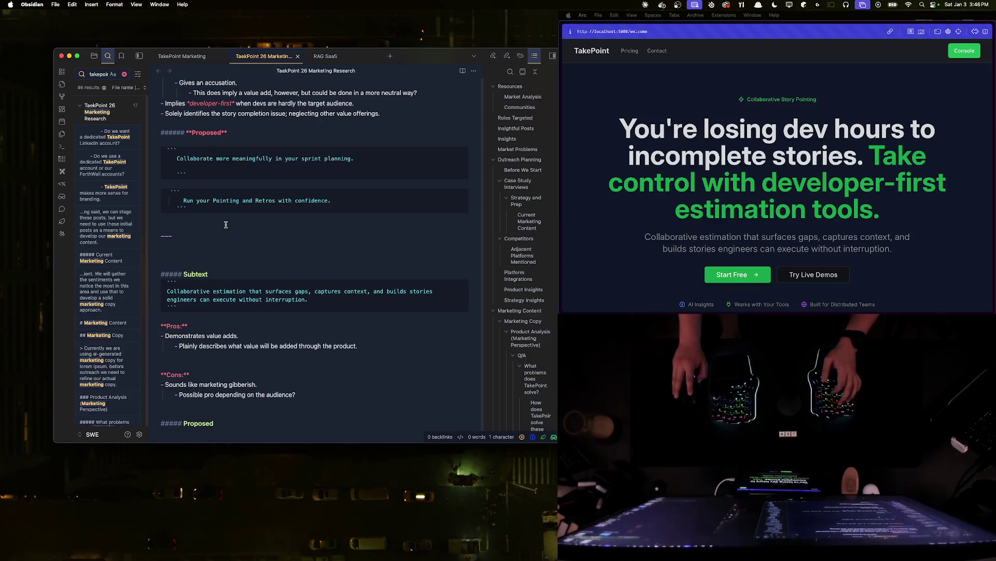
{"action": "type", "text": "```"}
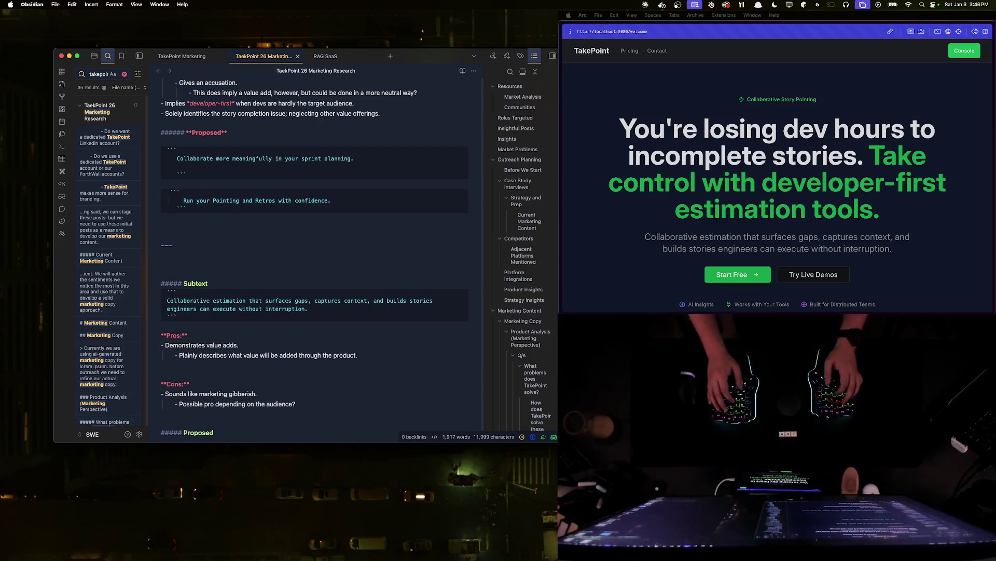
- Add a new empty ``` code block as the third headline and switch to Live Preview
{"action": "key", "text": "Return"}
{"action": "left_click", "coordinate": [245, 139]}
{"action": "left_click", "coordinate": [187, 142]}
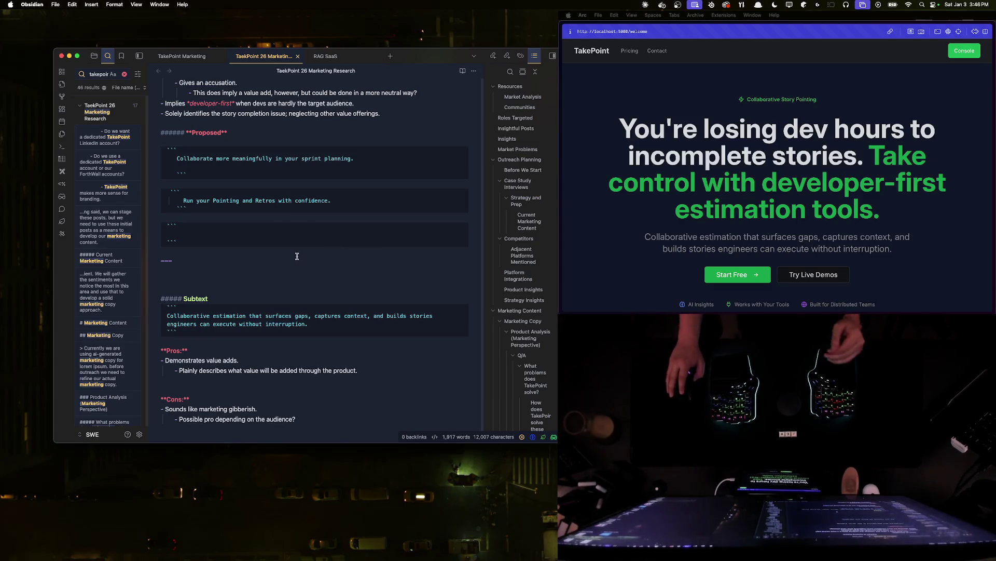
{"action": "left_click", "coordinate": [473, 70]}
{"action": "left_click", "coordinate": [480, 96]}
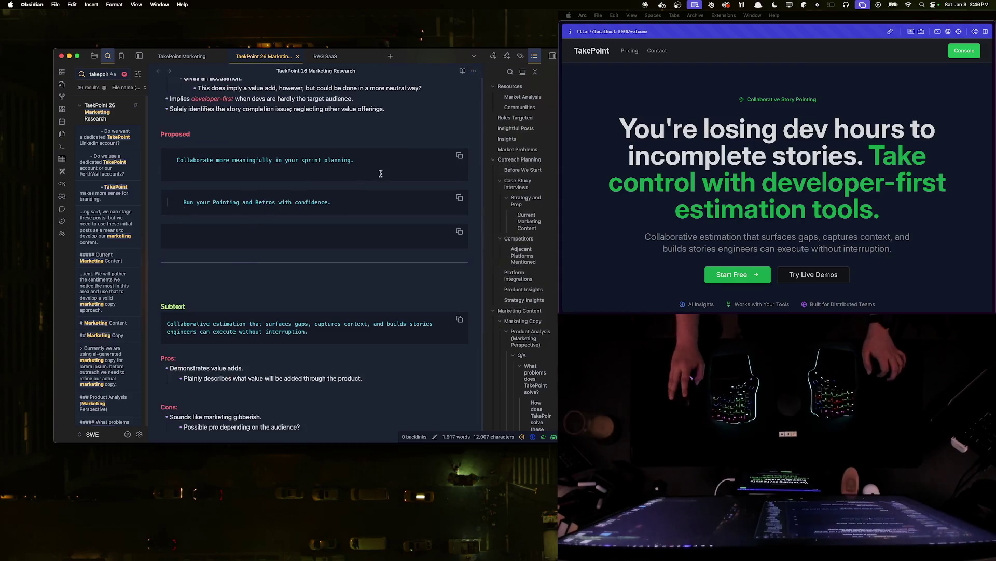
- Unindent the first block's 'Collaborate…' line and its closing fence
{"action": "key", "text": "Down"}
{"action": "key", "text": "Down"}
{"action": "key", "text": "Down"}
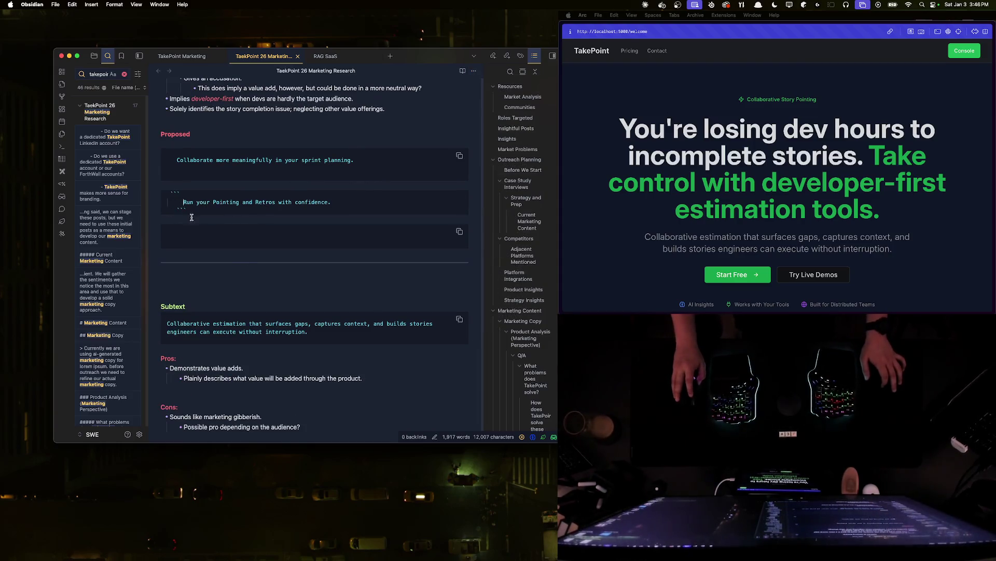
{"action": "key", "text": "Up"}
{"action": "key", "text": "Up"}
{"action": "key", "text": "Up"}
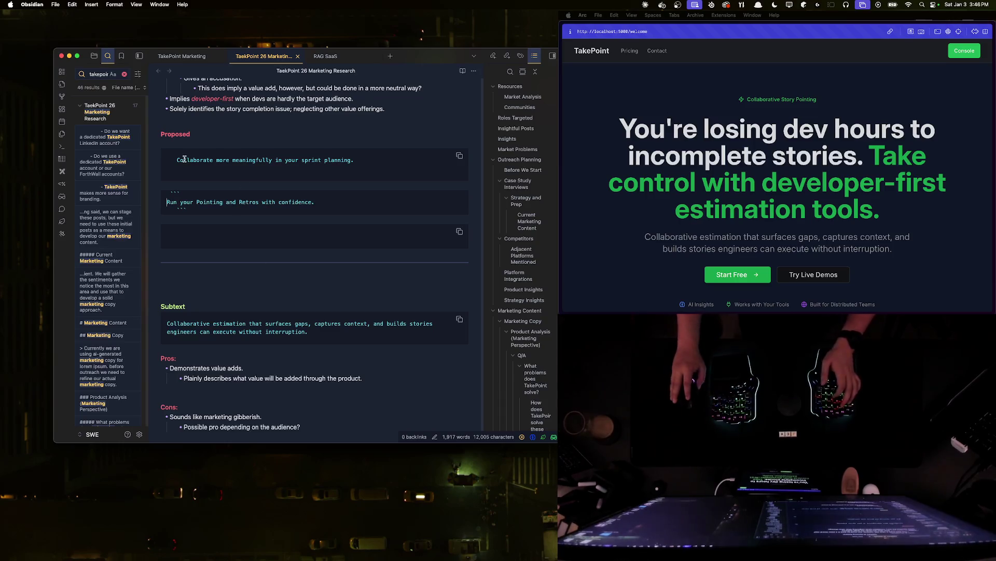
{"action": "key", "text": "BackSpace"}
{"action": "key", "text": "Down"}
{"action": "key", "text": "BackSpace"}
{"action": "key", "text": "Down"}
{"action": "key", "text": "Down"}
{"action": "key", "text": "Down"}
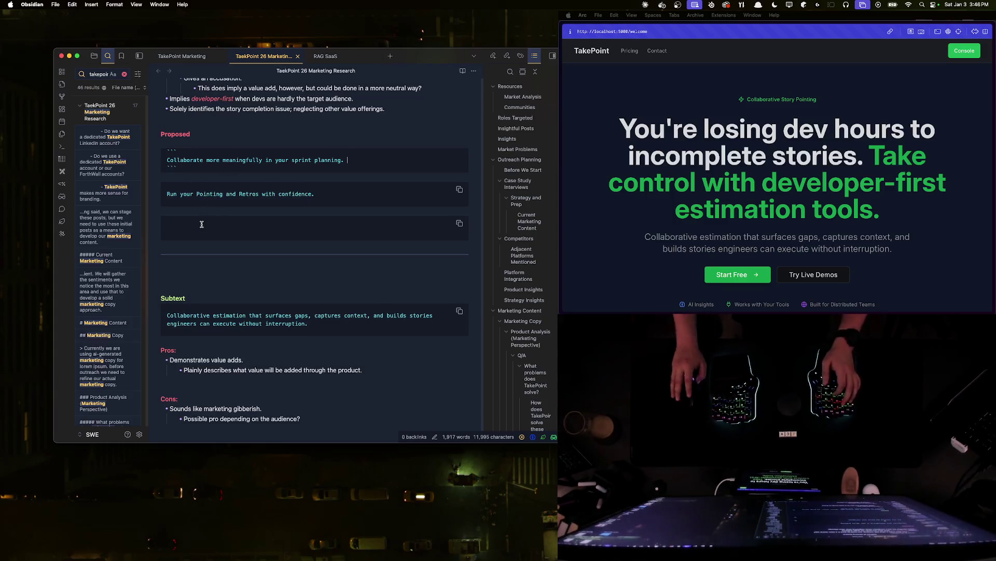
{"action": "scroll", "coordinate": [296, 249], "scroll_direction": "up", "scroll_amount": 1}
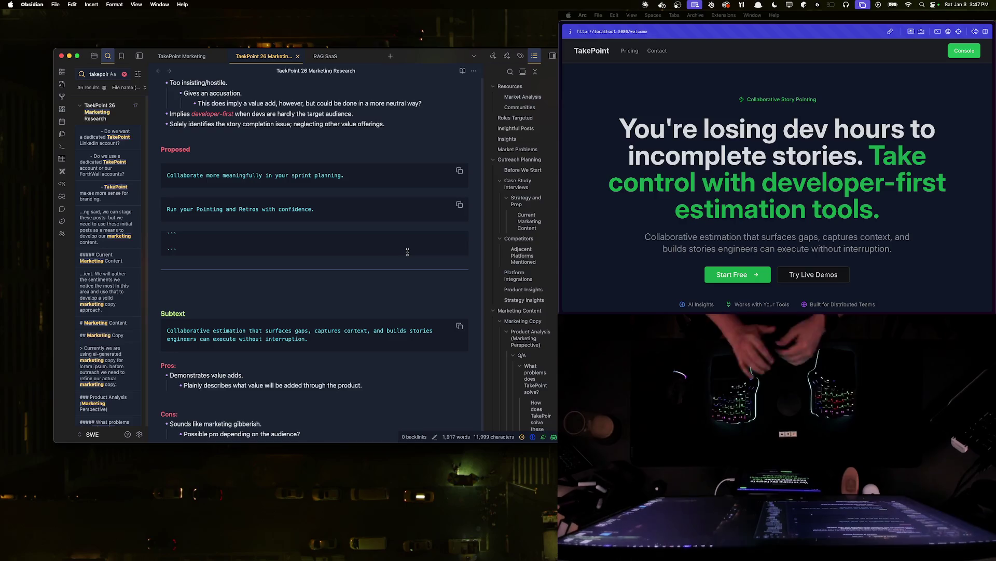
{"action": "type", "text": "Plan with purpose."}
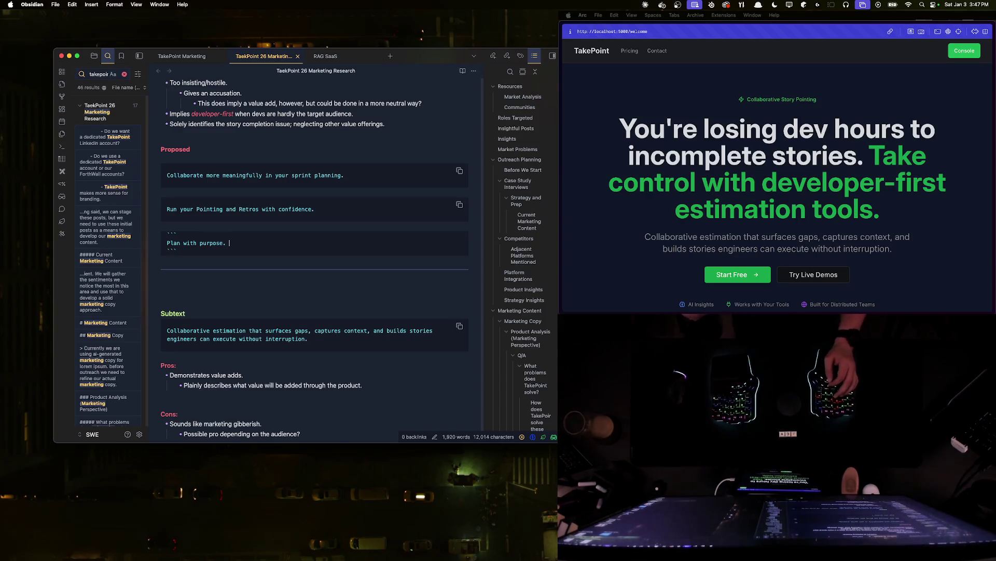
- Fill the third block with 'Plan with purpose.' and begin another empty code block below
{"action": "key", "text": "Down"}
{"action": "key", "text": "Down"}
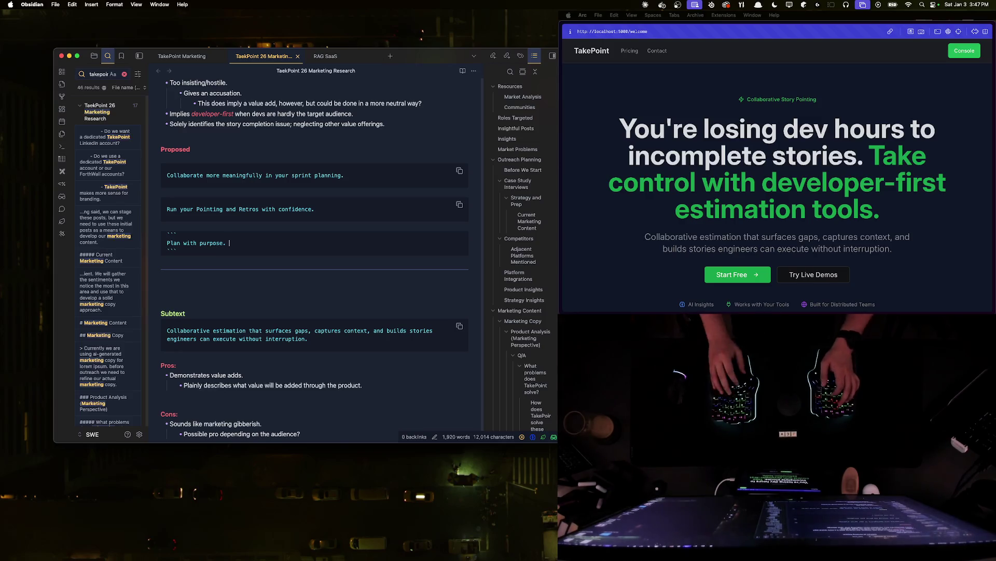
{"action": "type", "text": "```"}
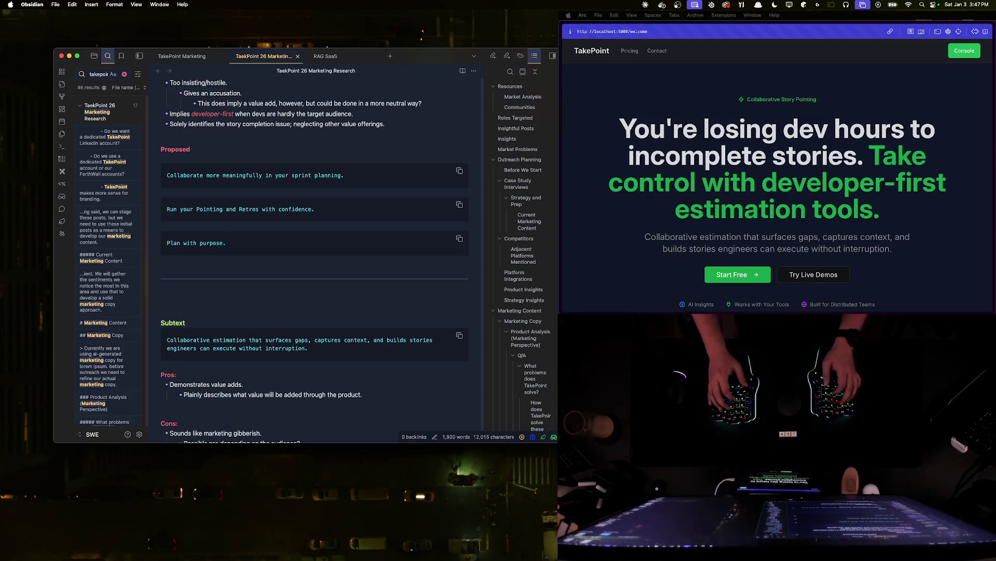
{"action": "key", "text": "Return"}
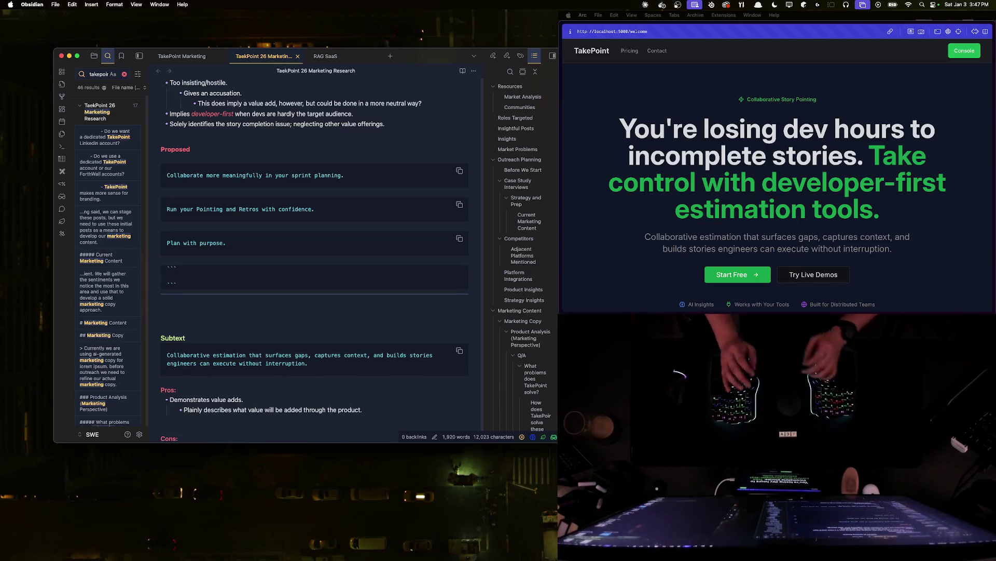
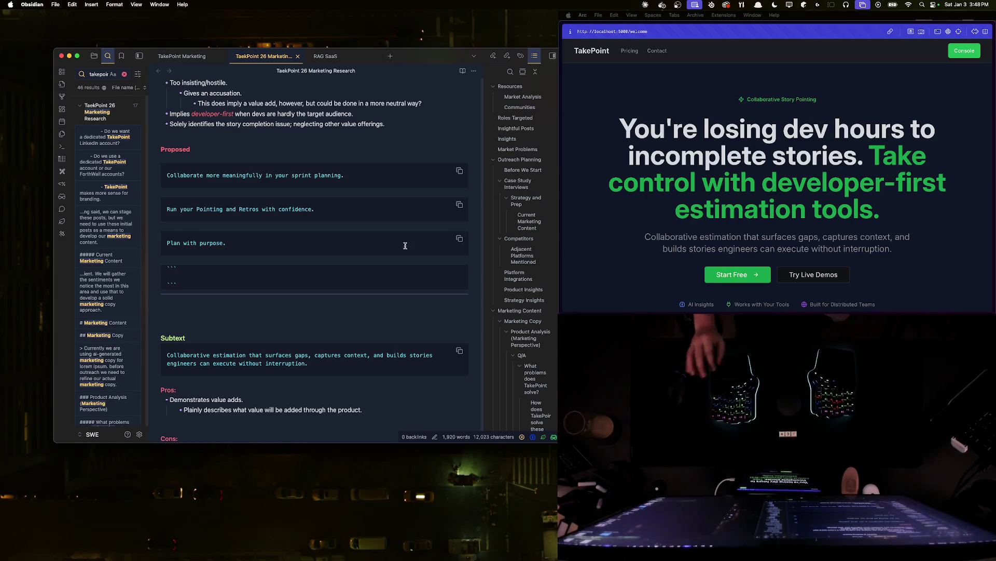
- Add critique bullets 'Unclear and generic.' and 'Too verbose for not saying much.' under the Pointing and Retros tagline
{"action": "left_click", "coordinate": [254, 208]}
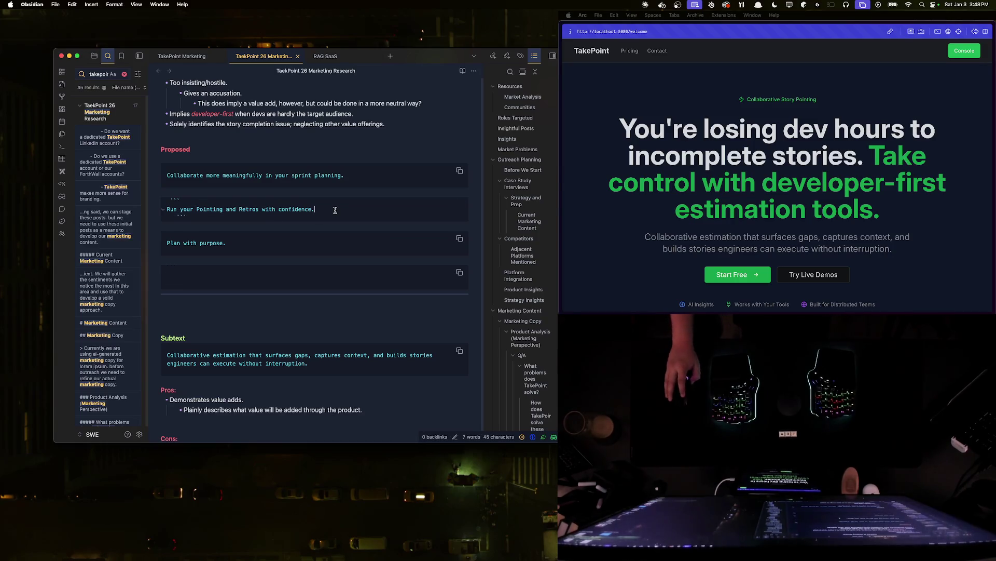
{"action": "left_click_drag", "start_coordinate": [172, 208], "coordinate": [167, 212]}
{"action": "left_click", "coordinate": [188, 209]}
{"action": "left_click", "coordinate": [321, 225]}
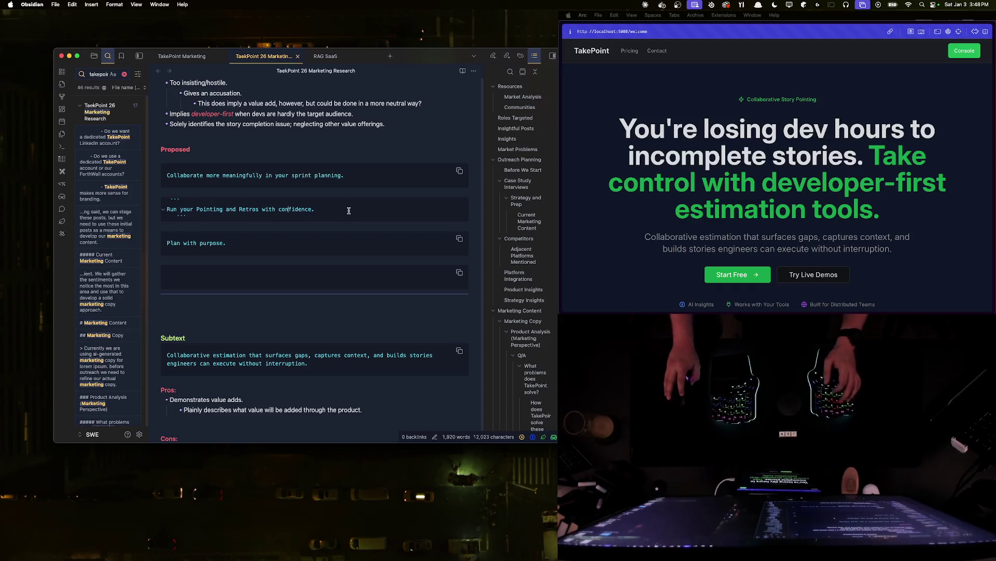
{"action": "key", "text": "Return"}
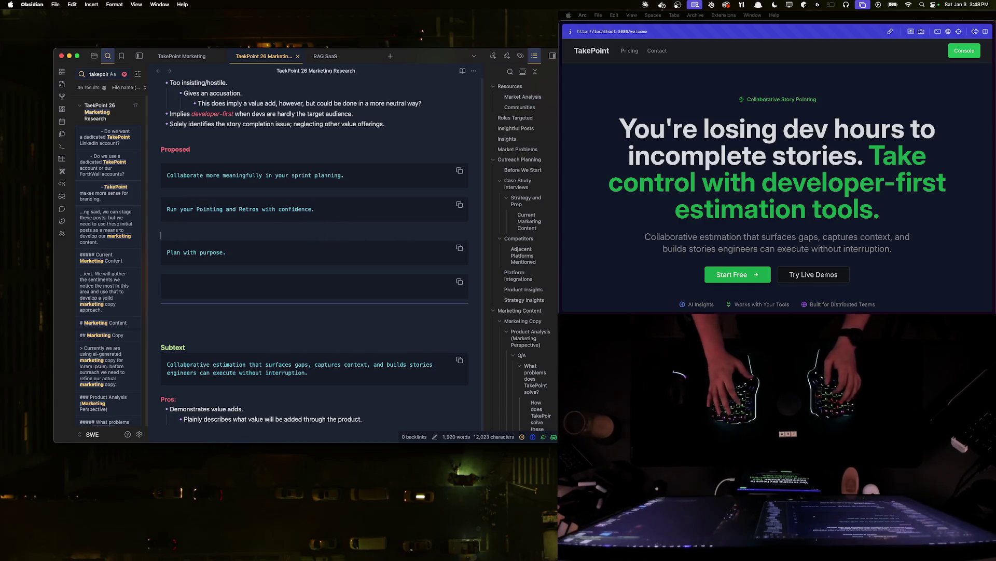
{"action": "key", "text": "Return"}
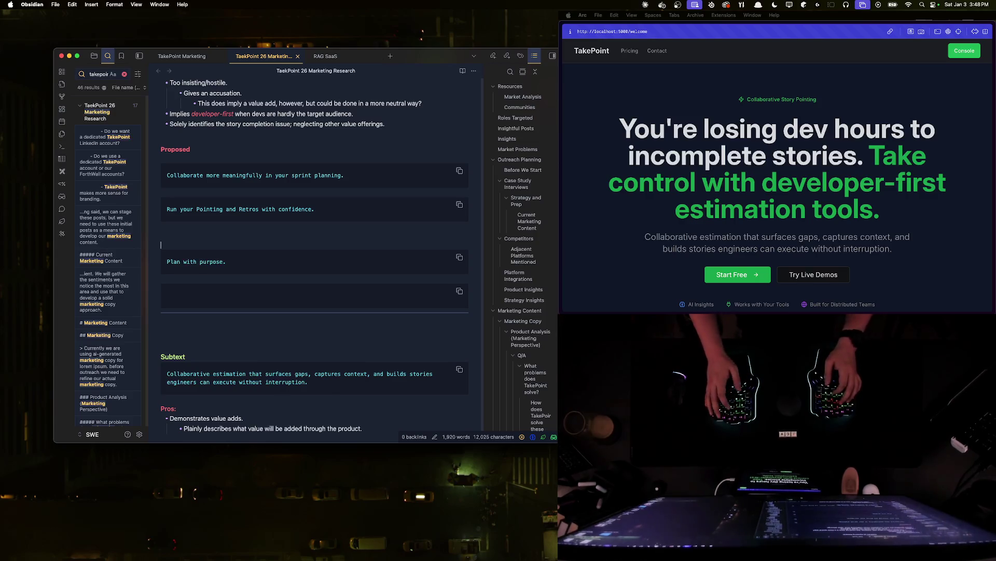
{"action": "key", "text": "Return"}
{"action": "type", "text": "- "}
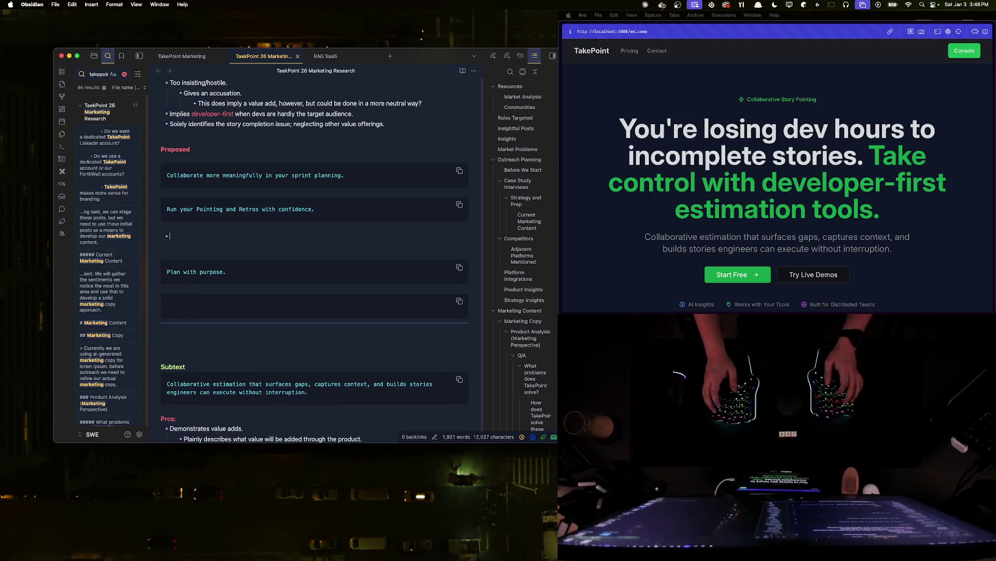
{"action": "type", "text": "clear and generic."}
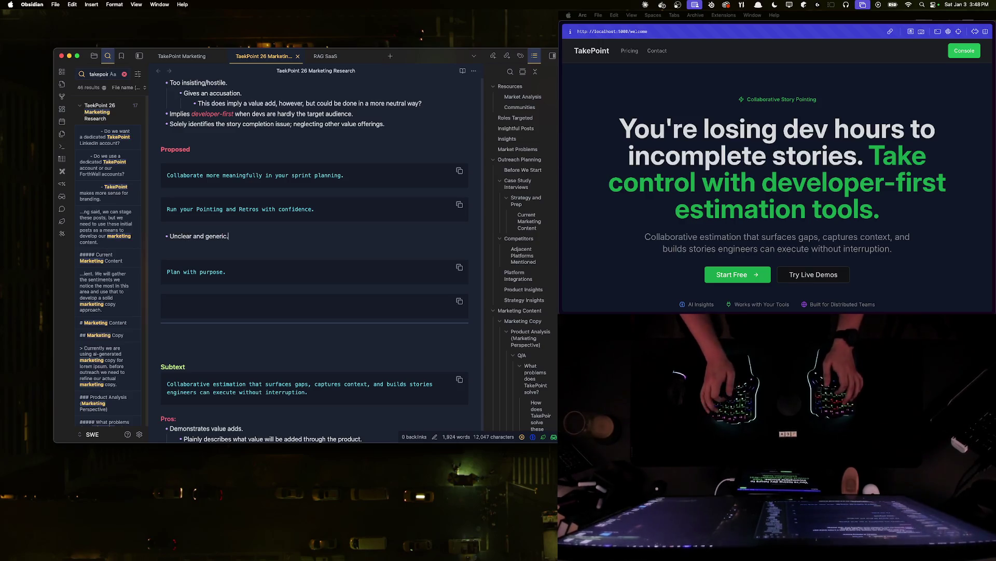
{"action": "key", "text": "Return"}
{"action": "type", "text": "Too verbose for"}
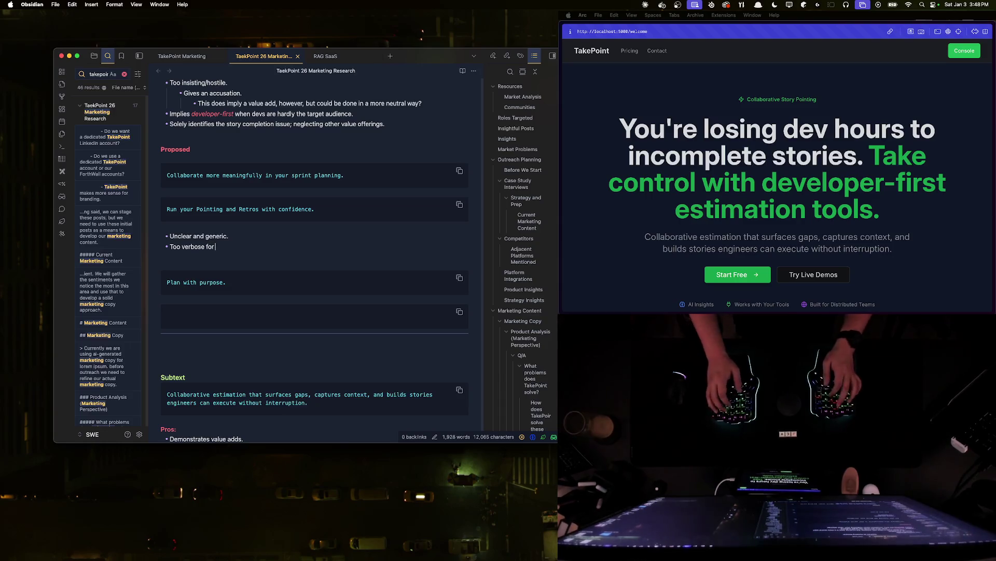
{"action": "type", "text": " much."}
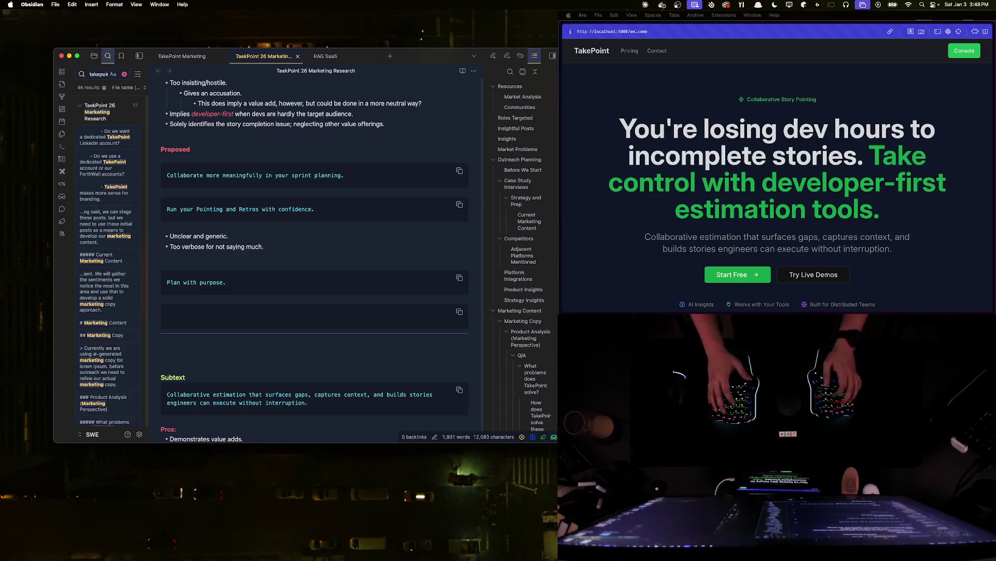
- Open space under the first sprint-planning tagline and start a critique bullet there
{"action": "key", "text": "Return"}
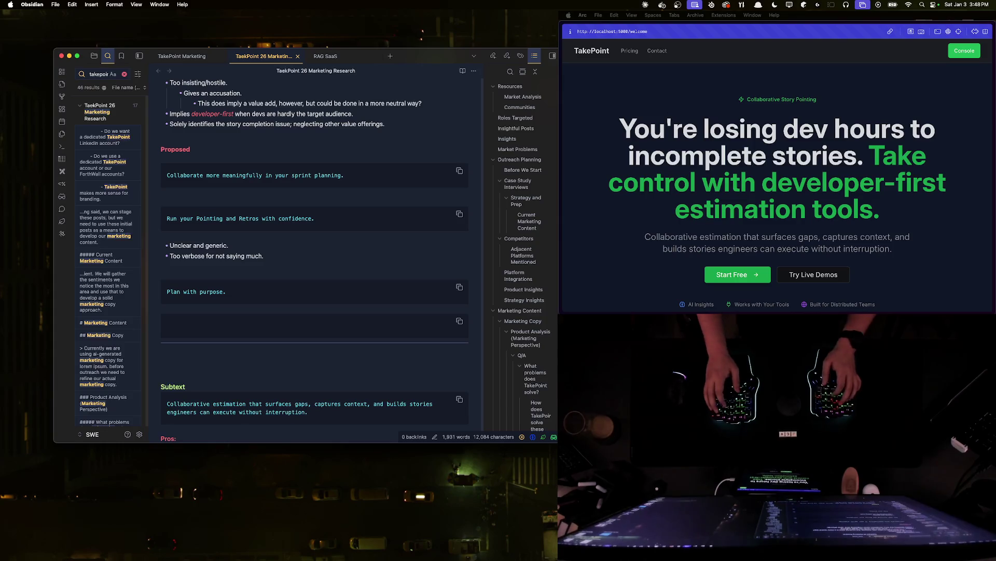
{"action": "key", "text": "Return"}
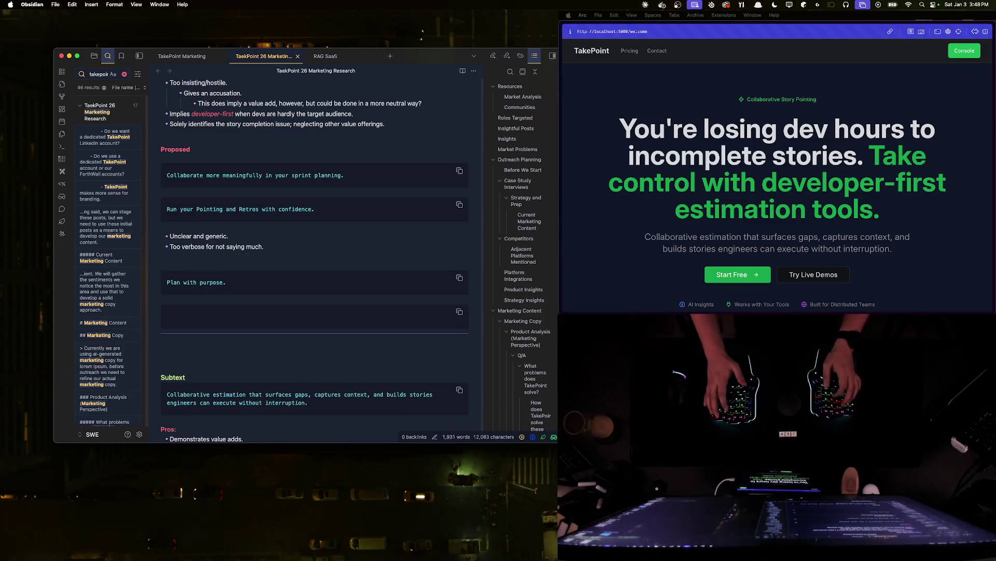
{"action": "key", "text": "Up"}
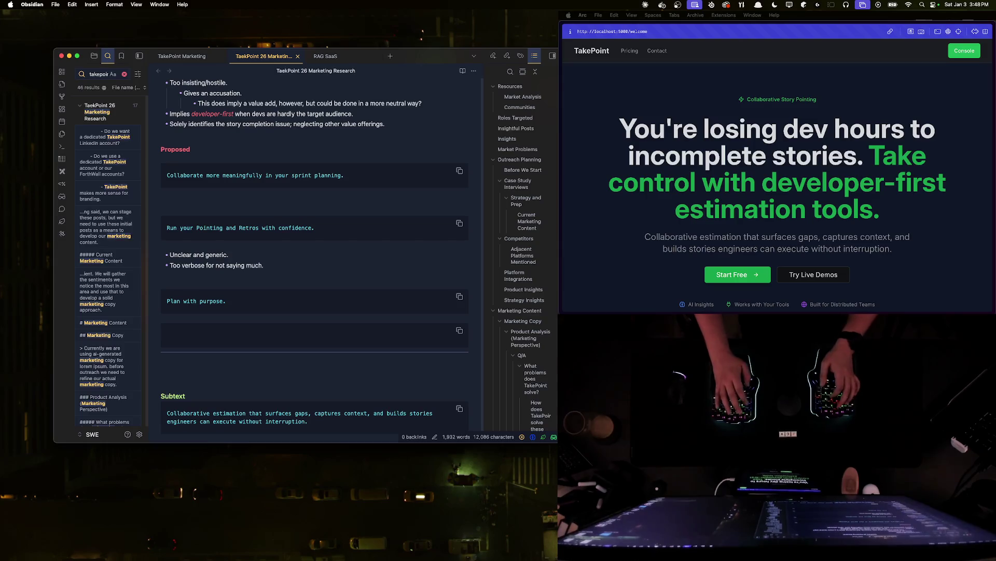
{"action": "type", "text": "- Marketing jargon"}
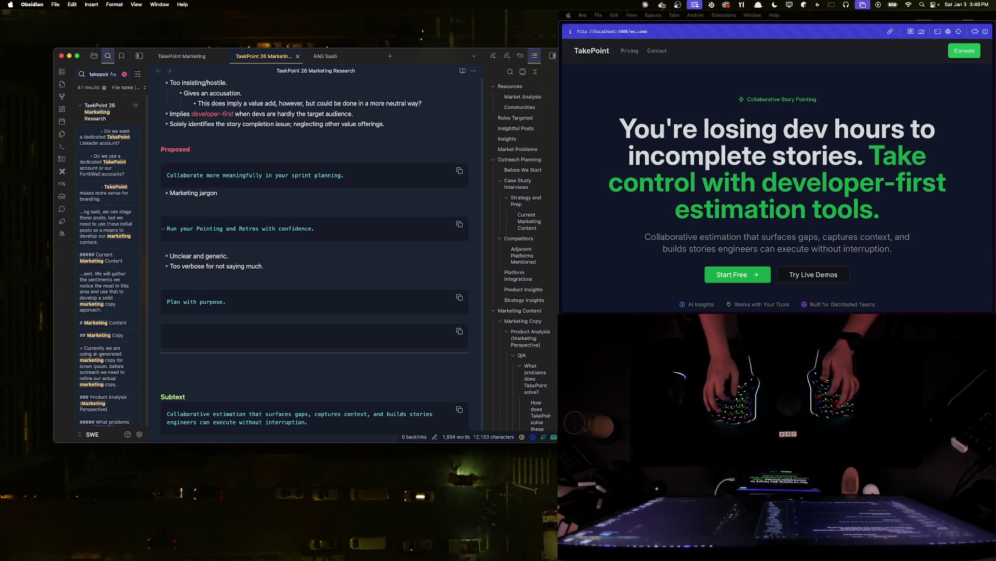
{"action": "type", "text": "."}
- Write 'Marketing jargon.', 'Ambiguous on the actual value add.' with a sub-point, and 'Ambiguous and generic.' under 'Plan with purpose.'
{"action": "key", "text": "Return"}
{"action": "type", "text": "Ambiguous on"}
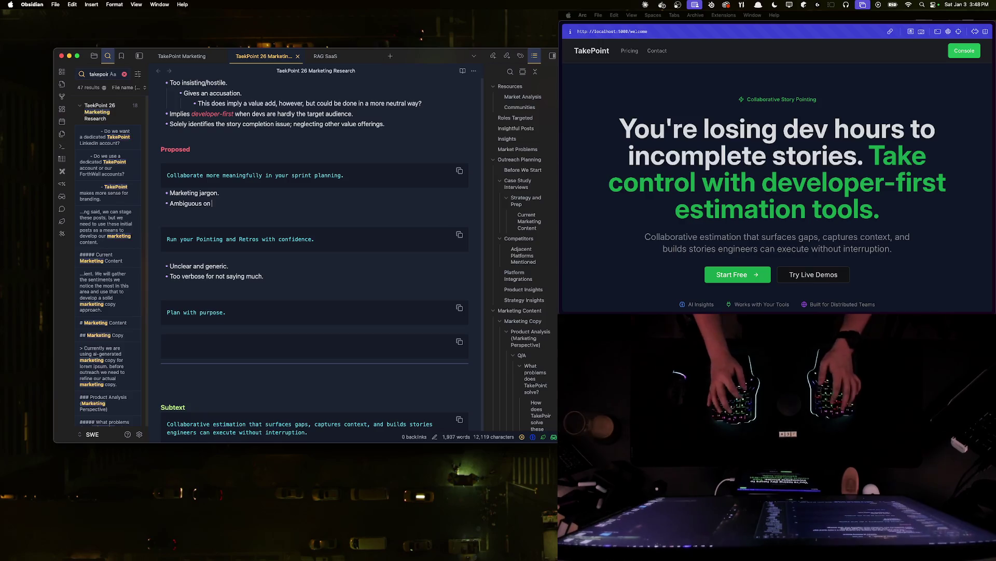
{"action": "type", "text": "the actual"}
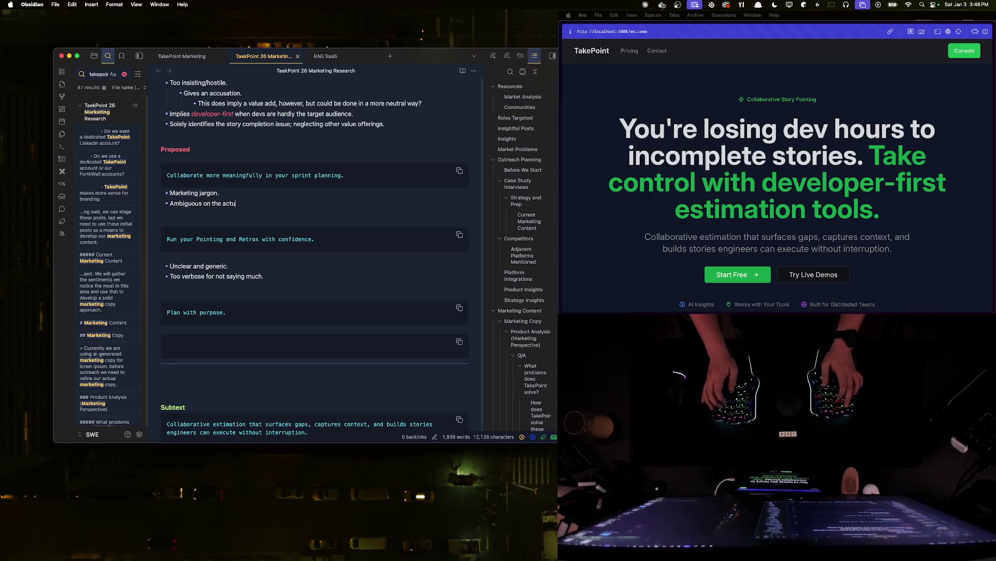
{"action": "type", "text": " value add"}
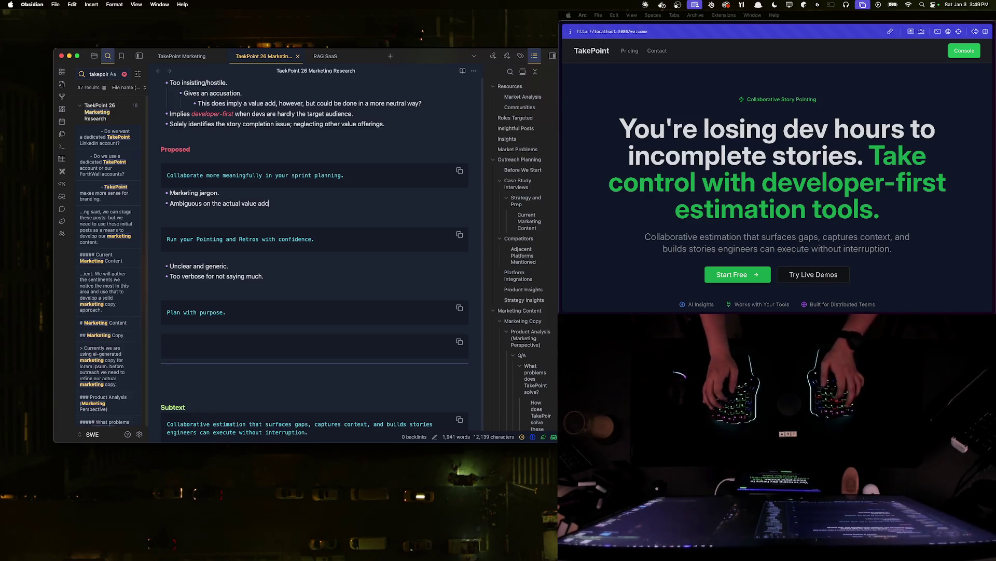
{"action": "type", "text": "."}
{"action": "key", "text": "Return"}
{"action": "key", "text": "Tab"}
{"action": "type", "text": "This"}
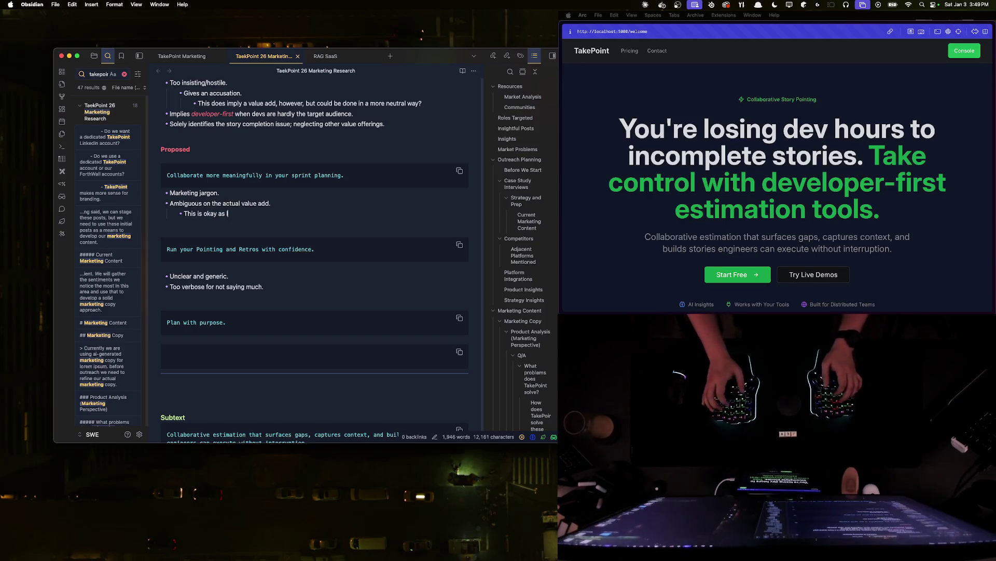
{"action": "type", "text": "llowed up on."}
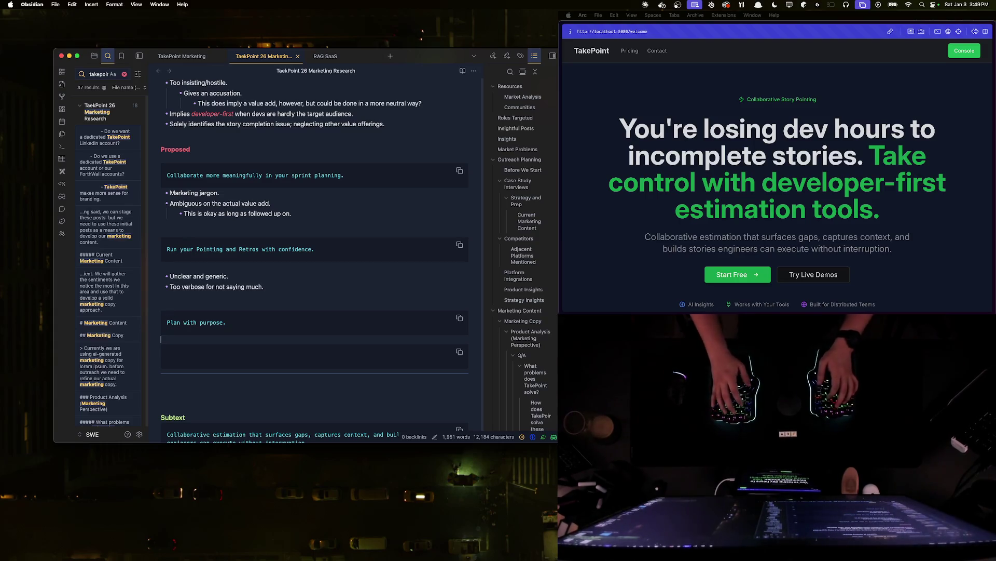
{"action": "type", "text": "- "}
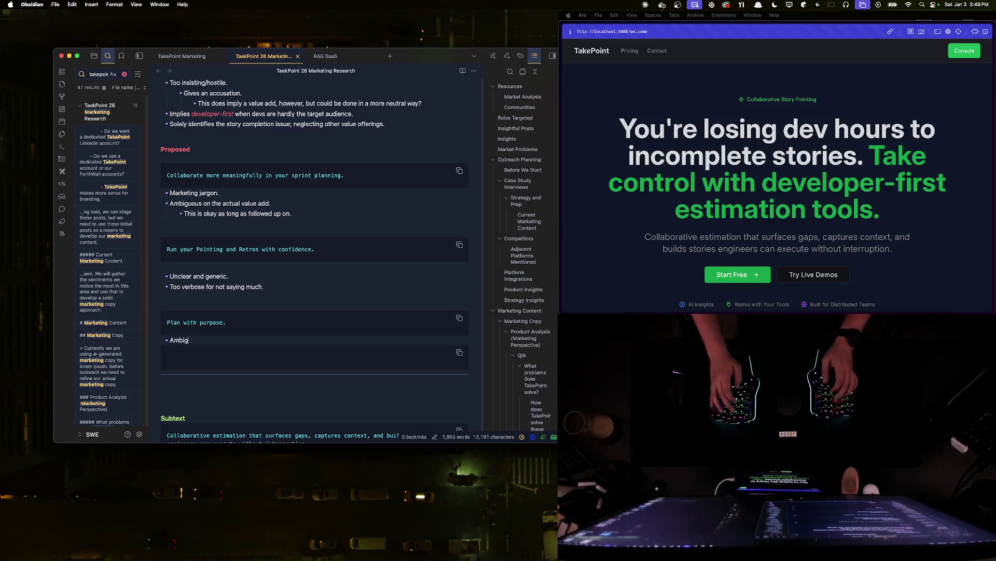
{"action": "type", "text": "s and generic."}
{"action": "key", "text": "Return"}
{"action": "key", "text": "Return"}
{"action": "key", "text": "Return"}
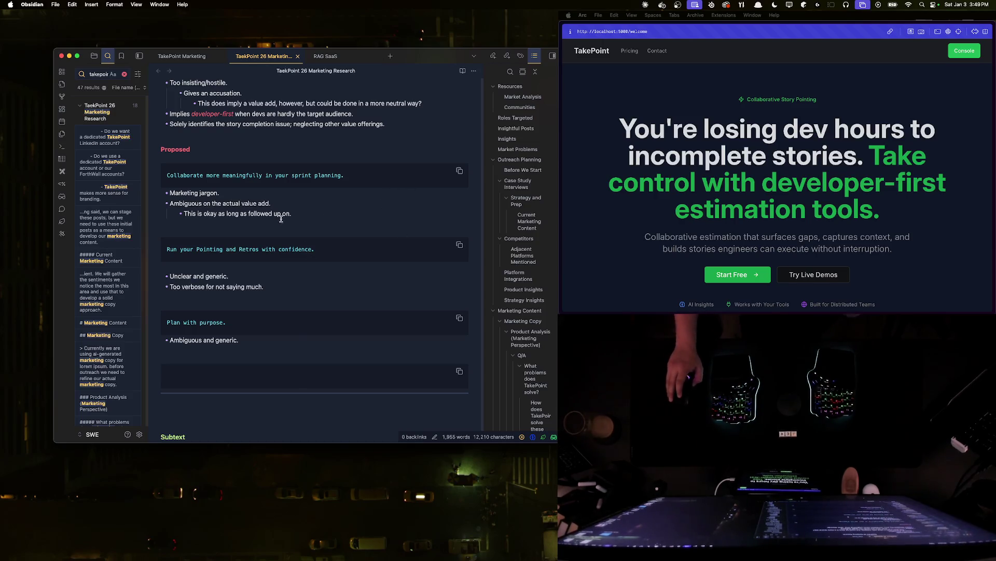
{"action": "left_click_drag", "start_coordinate": [225, 322], "coordinate": [201, 323]}
{"action": "triple_click", "coordinate": [197, 324]}
{"action": "left_click", "coordinate": [246, 325]}
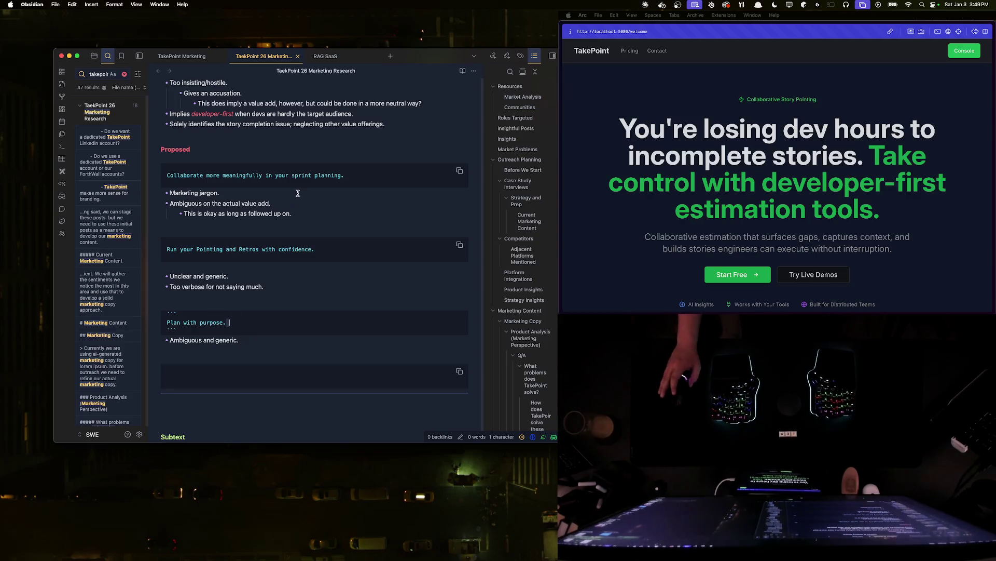
{"action": "double_click", "coordinate": [297, 175]}
{"action": "scroll", "coordinate": [297, 175], "scroll_direction": "up", "scroll_amount": 5}
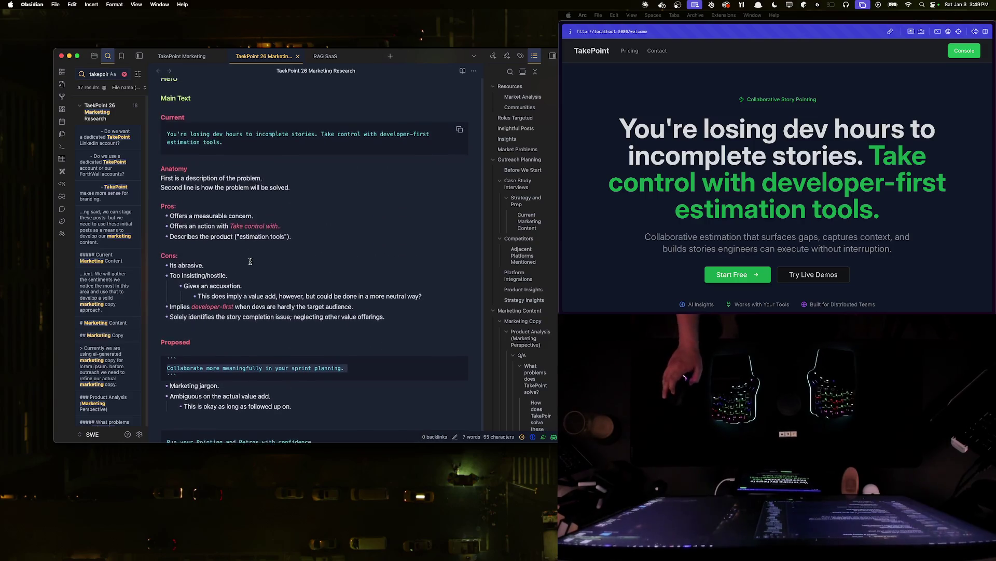
{"action": "triple_click", "coordinate": [178, 188]}
{"action": "scroll", "coordinate": [234, 203], "scroll_direction": "down", "scroll_amount": 3}
{"action": "double_click", "coordinate": [185, 283]}
{"action": "triple_click", "coordinate": [254, 283]}
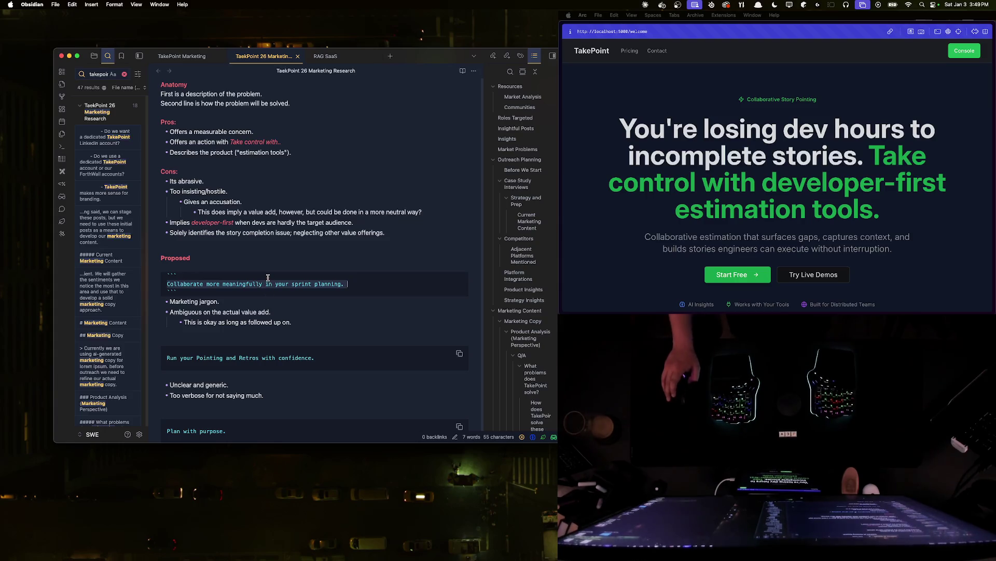
{"action": "scroll", "coordinate": [272, 278], "scroll_direction": "down", "scroll_amount": 3}
{"action": "left_click", "coordinate": [204, 382]}
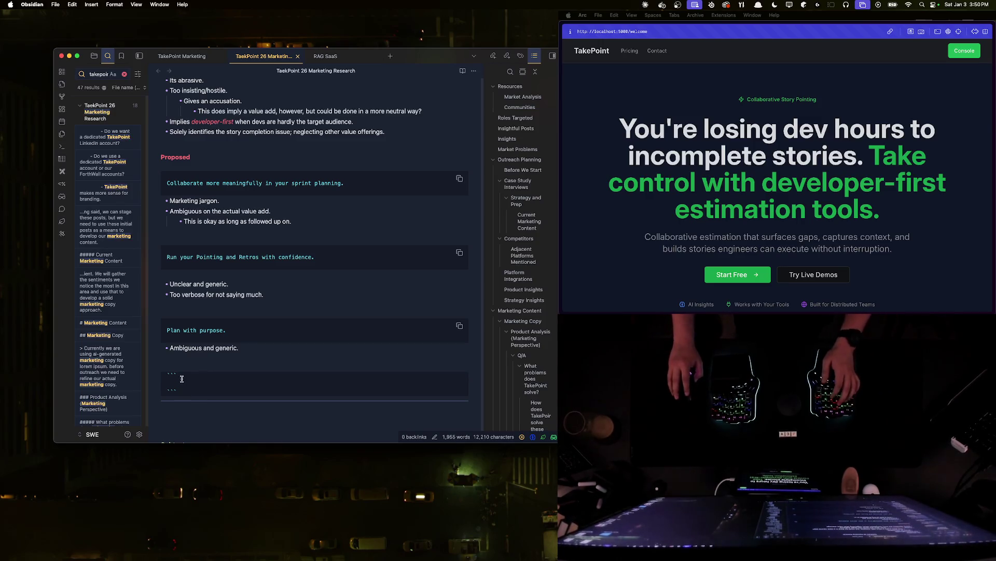
{"action": "key", "text": "Return"}
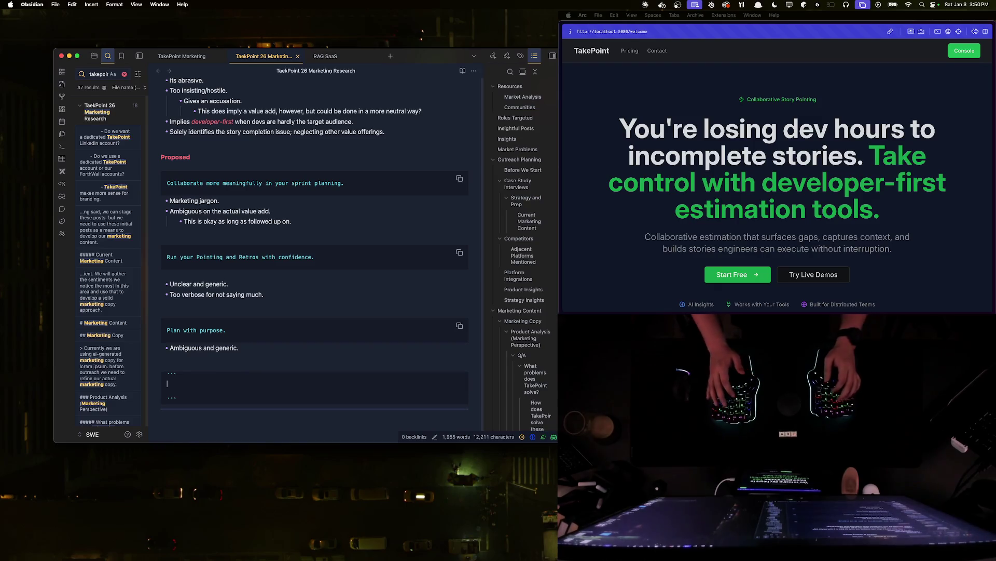
{"action": "key", "text": "BackSpace"}
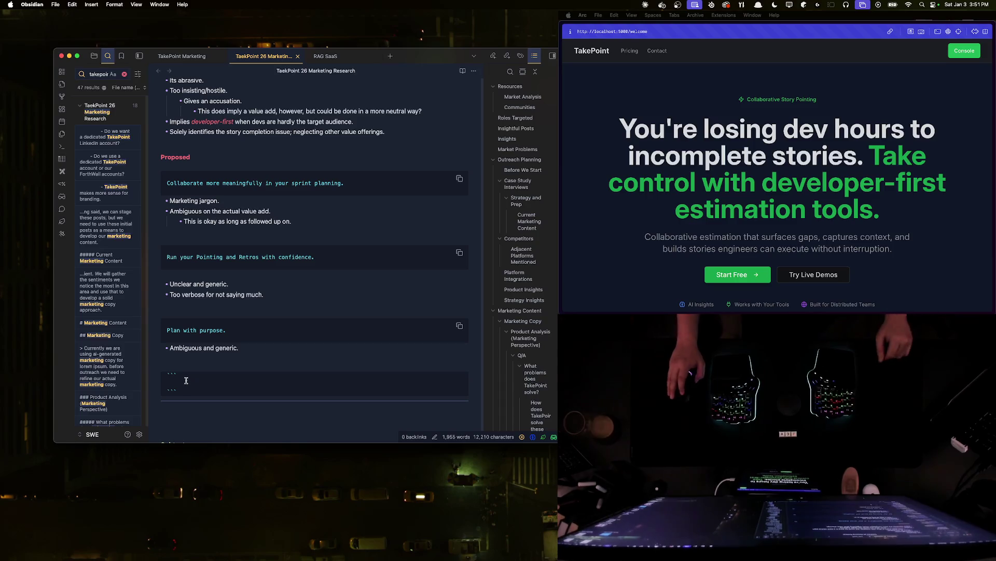
{"action": "scroll", "coordinate": [202, 358], "scroll_direction": "up", "scroll_amount": 3}
{"action": "scroll", "coordinate": [202, 358], "scroll_direction": "down", "scroll_amount": 5}
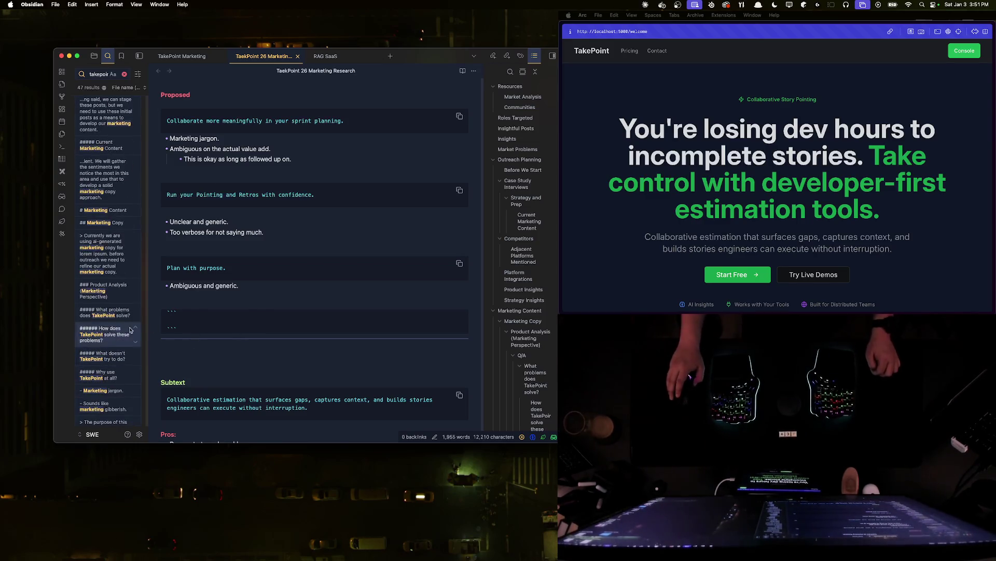
{"action": "scroll", "coordinate": [116, 360], "scroll_direction": "down", "scroll_amount": 5}
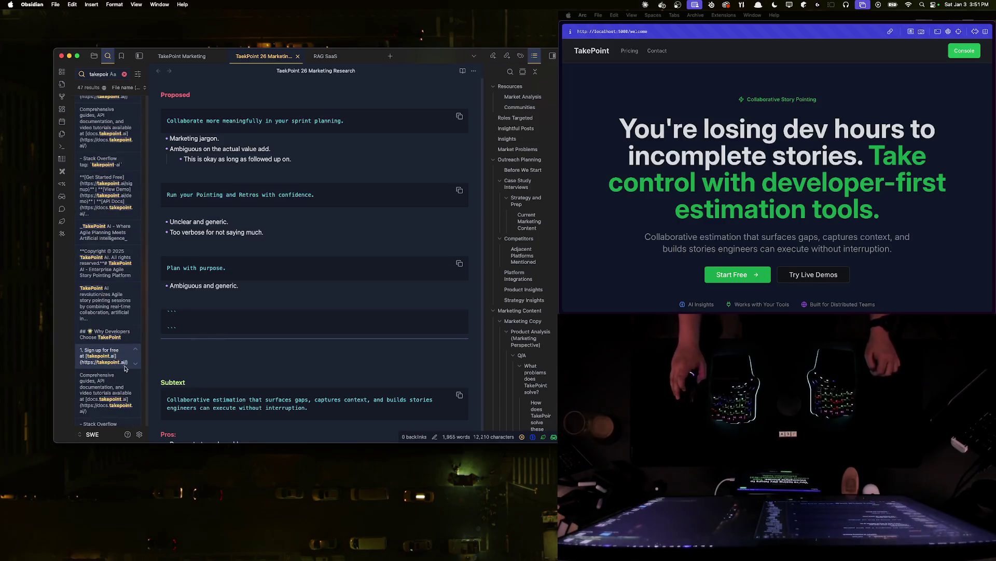
{"action": "scroll", "coordinate": [116, 360], "scroll_direction": "down", "scroll_amount": 5}
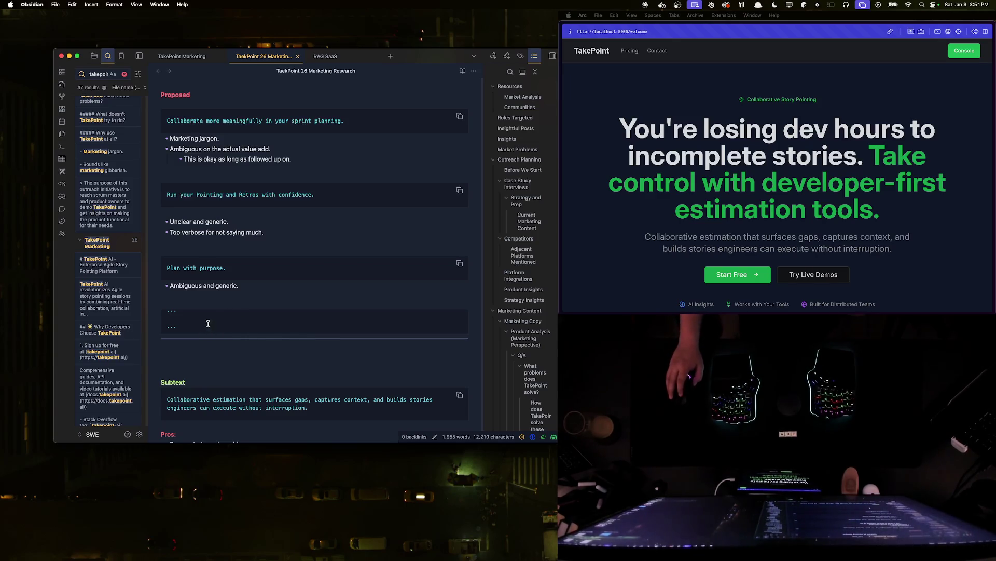
{"action": "scroll", "coordinate": [93, 389], "scroll_direction": "up", "scroll_amount": 3}
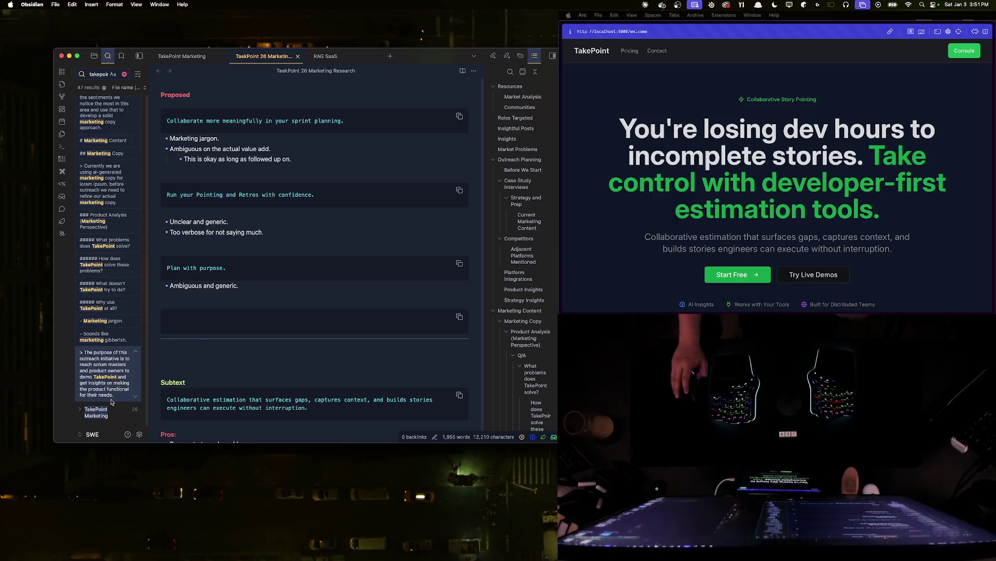
- Return to the TakePoint 26 Marketing Research note and place the caret in the empty tagline block under 'Plan with purpose.'
{"action": "left_click", "coordinate": [86, 413]}
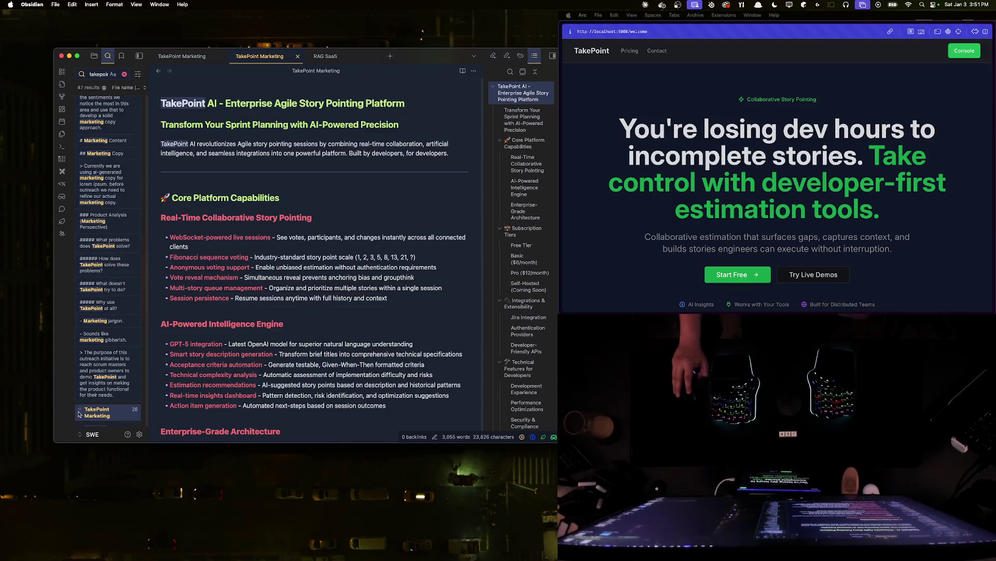
{"action": "scroll", "coordinate": [95, 398], "scroll_direction": "down", "scroll_amount": 5}
{"action": "left_click", "coordinate": [188, 59]}
{"action": "left_click", "coordinate": [252, 57]}
{"action": "left_click", "coordinate": [188, 59]}
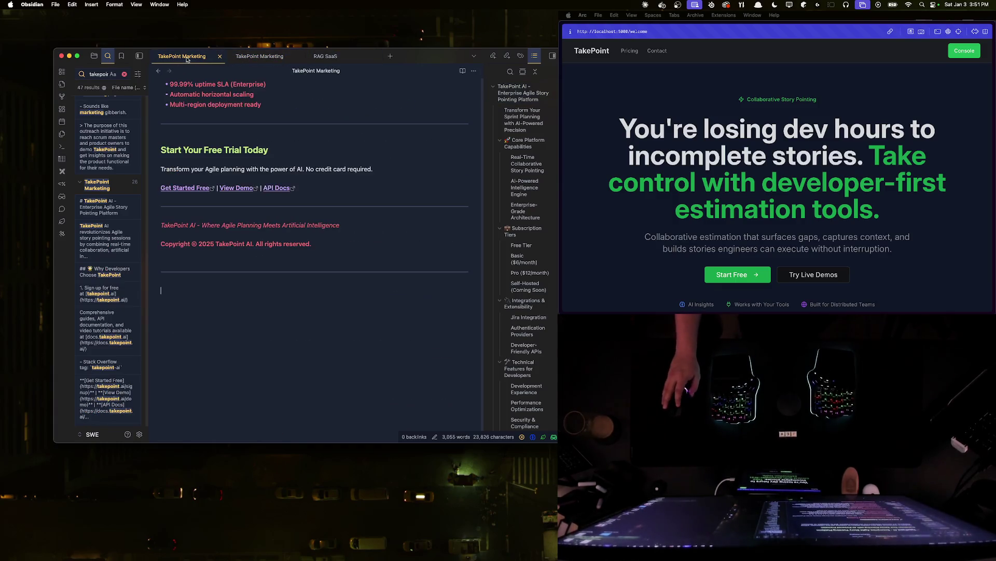
{"action": "left_click", "coordinate": [252, 59]}
{"action": "scroll", "coordinate": [109, 189], "scroll_direction": "down", "scroll_amount": 5}
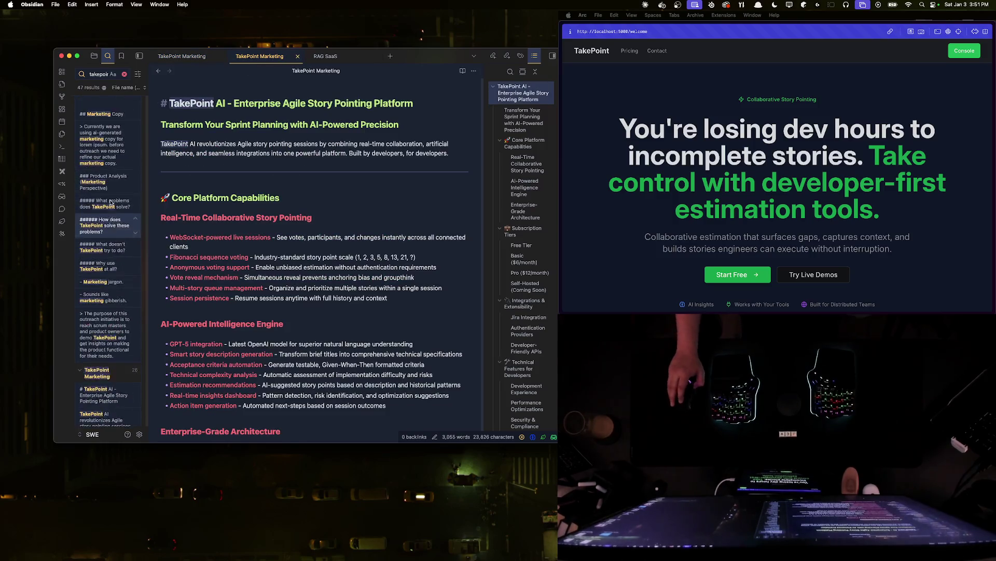
{"action": "scroll", "coordinate": [110, 189], "scroll_direction": "down", "scroll_amount": 5}
{"action": "left_click", "coordinate": [110, 189]}
{"action": "scroll", "coordinate": [293, 295], "scroll_direction": "down", "scroll_amount": 5}
{"action": "scroll", "coordinate": [293, 295], "scroll_direction": "down", "scroll_amount": 5}
{"action": "scroll", "coordinate": [293, 294], "scroll_direction": "down", "scroll_amount": 10}
{"action": "scroll", "coordinate": [285, 286], "scroll_direction": "up", "scroll_amount": 10}
{"action": "scroll", "coordinate": [285, 285], "scroll_direction": "up", "scroll_amount": 5}
{"action": "scroll", "coordinate": [283, 291], "scroll_direction": "down", "scroll_amount": 5}
{"action": "left_click", "coordinate": [202, 187]}
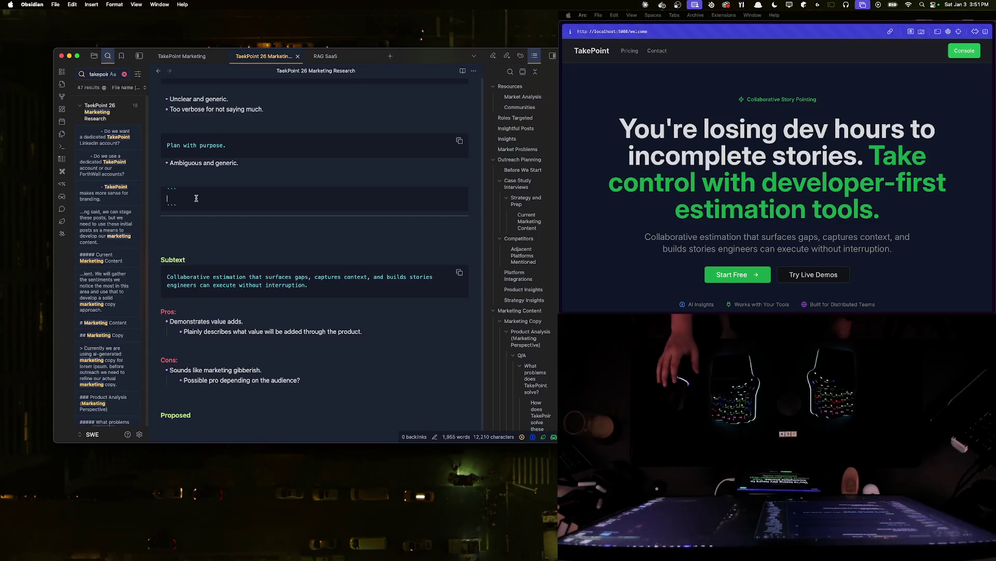
{"action": "scroll", "coordinate": [196, 198], "scroll_direction": "up", "scroll_amount": 2}
{"action": "scroll", "coordinate": [247, 249], "scroll_direction": "up", "scroll_amount": 3}
{"action": "scroll", "coordinate": [248, 250], "scroll_direction": "up", "scroll_amount": 1}
{"action": "scroll", "coordinate": [247, 264], "scroll_direction": "down", "scroll_amount": 1}
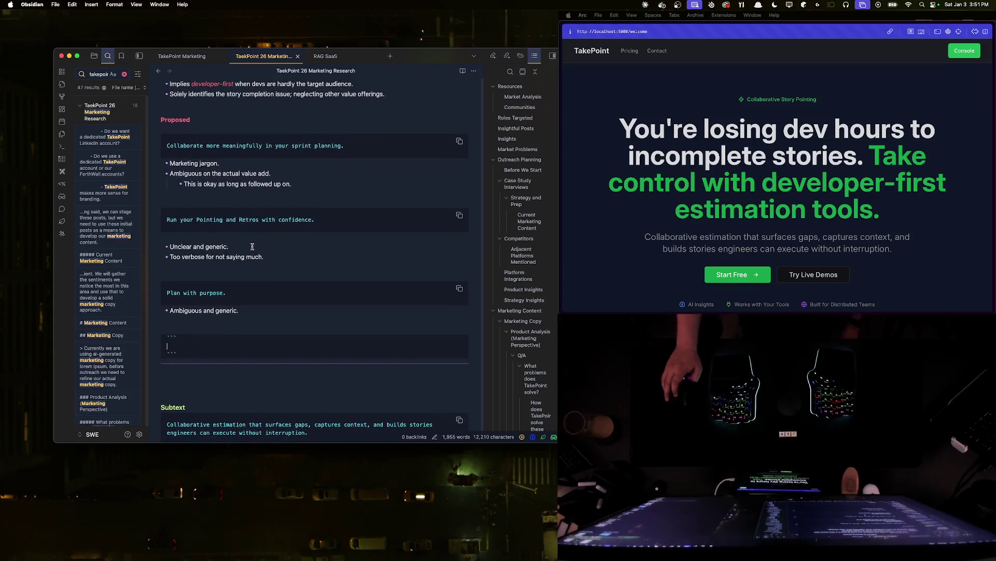
{"action": "scroll", "coordinate": [247, 269], "scroll_direction": "up", "scroll_amount": 1}
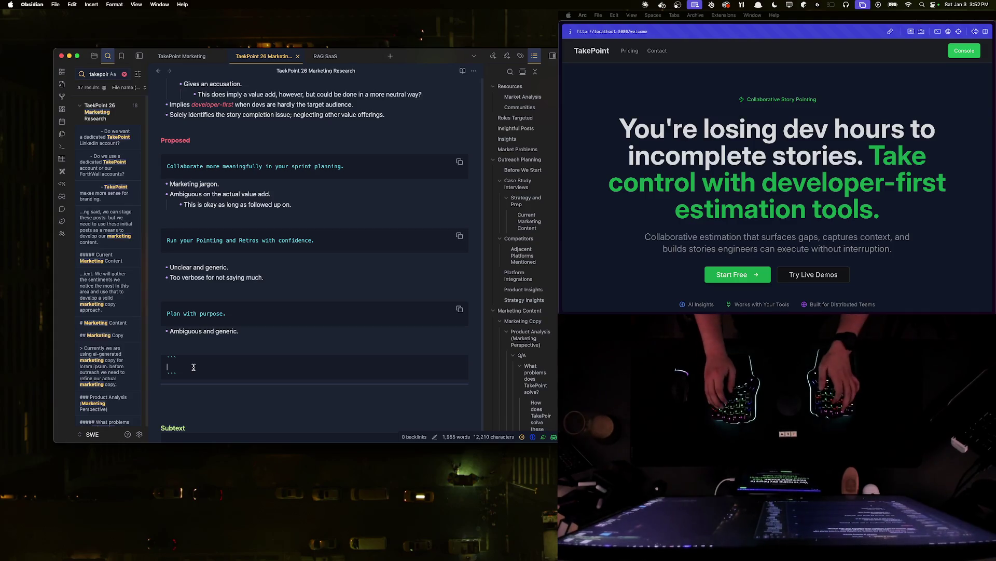
{"action": "type", "text": "Point s"}
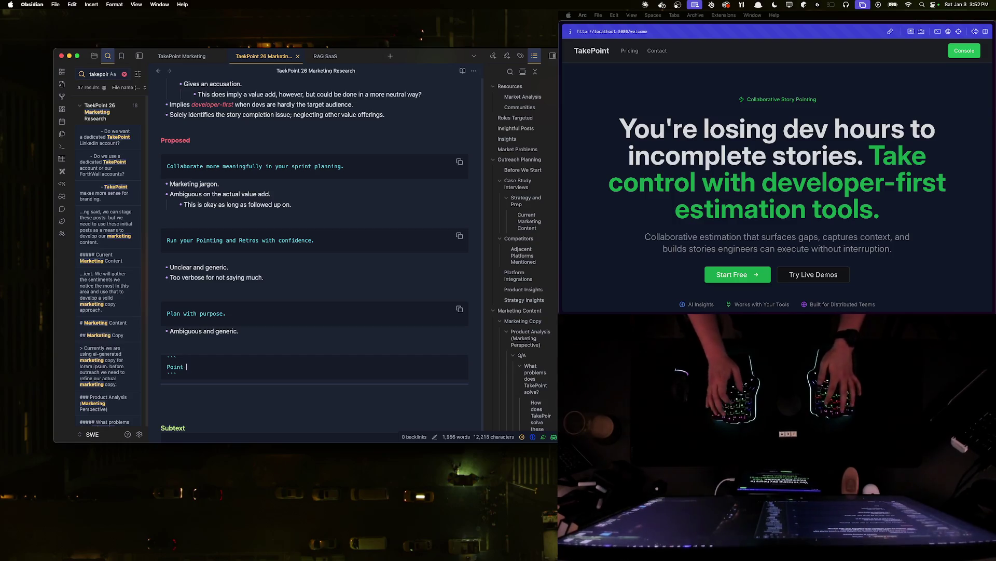
- Enter the tagline 'Get more out of your pointing sessions.' in the block and move below it
{"action": "key", "text": "BackSpace"}
{"action": "key", "text": "BackSpace"}
{"action": "key", "text": "BackSpace"}
{"action": "key", "text": "BackSpace"}
{"action": "key", "text": "BackSpace"}
{"action": "type", "text": "lan"}
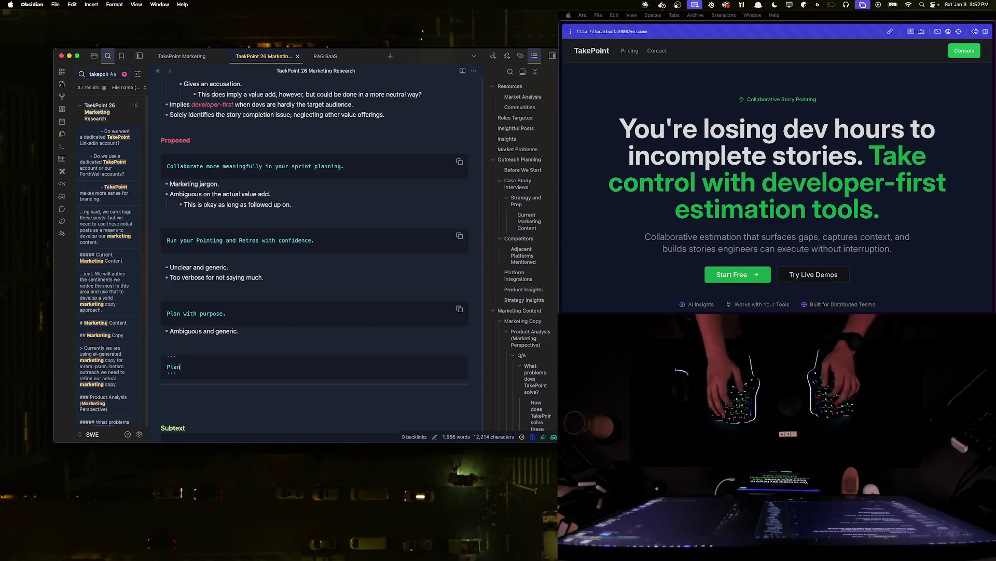
{"action": "key", "text": "BackSpace"}
{"action": "key", "text": "BackSpace"}
{"action": "key", "text": "BackSpace"}
{"action": "key", "text": "BackSpace"}
{"action": "type", "text": "Get more o"}
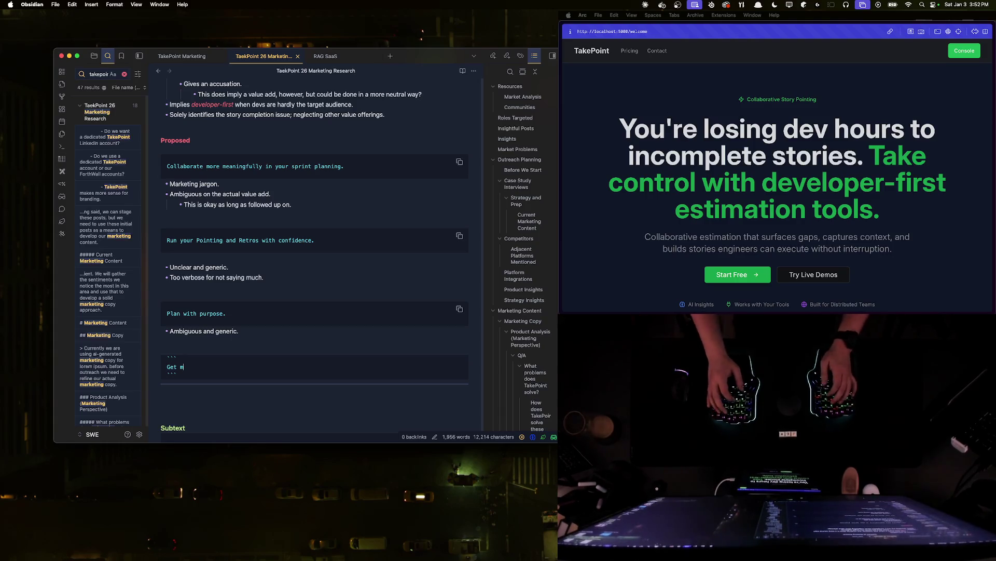
{"action": "type", "text": "ut of your "}
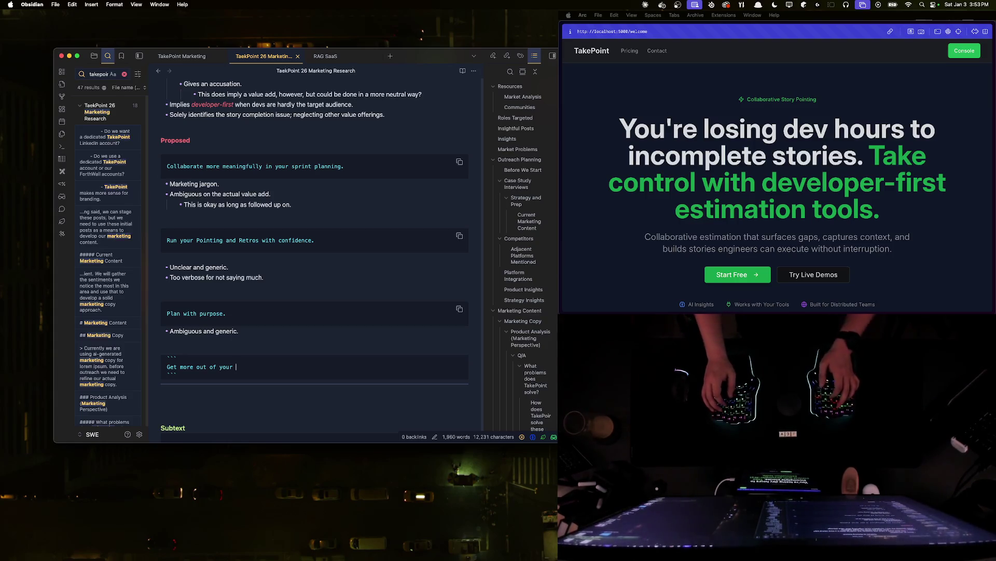
{"action": "type", "text": "pointing "}
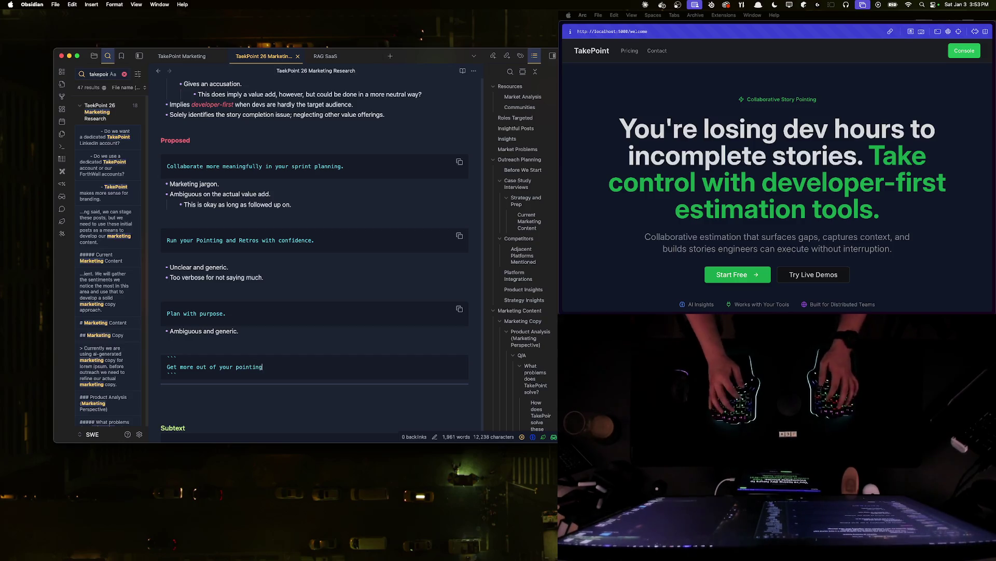
{"action": "type", "text": "sessions."}
{"action": "key", "text": "Return"}
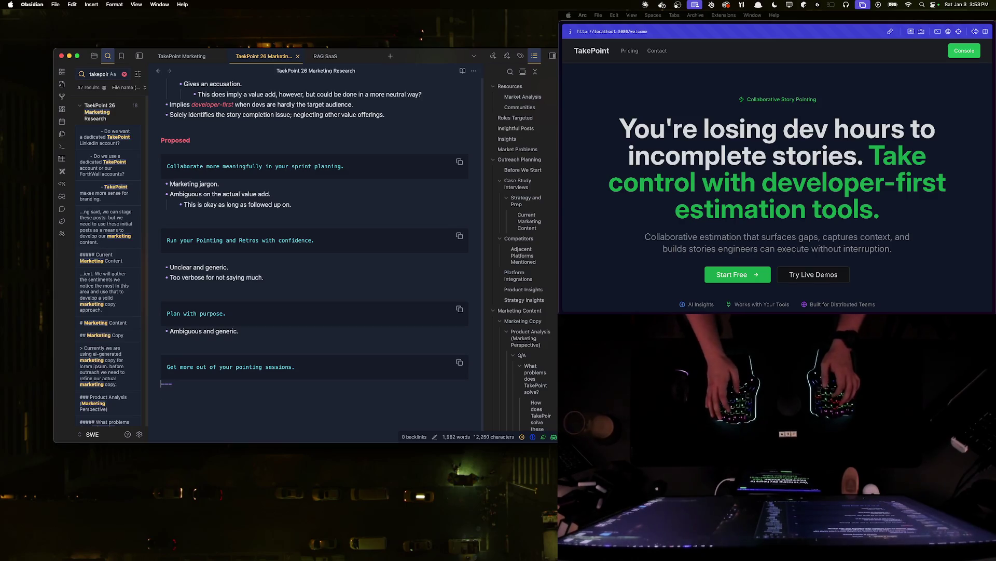
{"action": "type", "text": "---"}
{"action": "key", "text": "Return"}
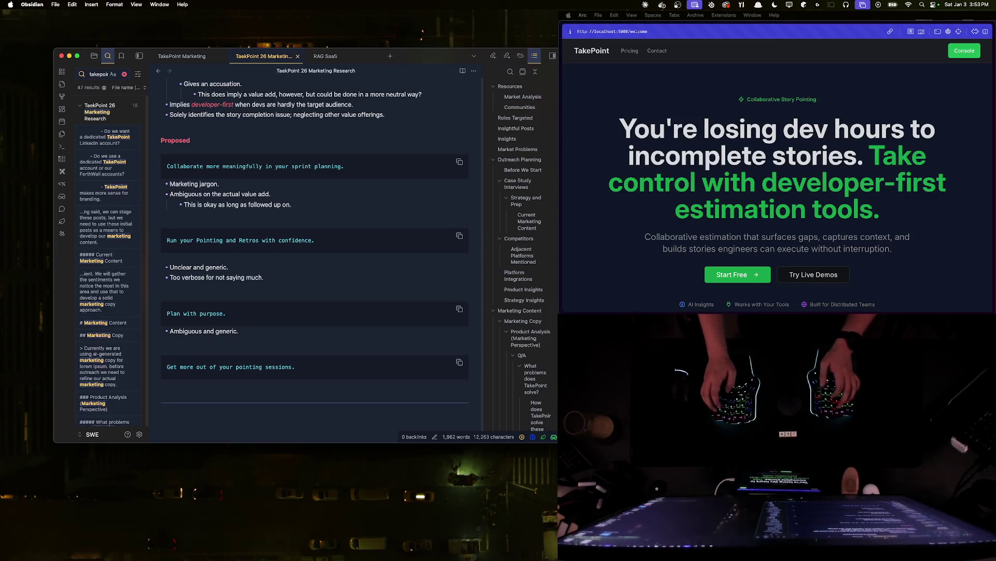
{"action": "type", "text": "- "}
{"action": "type", "text": "Too dev"}
{"action": "type", "text": "-centric."}
- Add nested critique bullets noting the tagline is too dev-centric for PMs and describes nothing meaningful
{"action": "key", "text": "Return"}
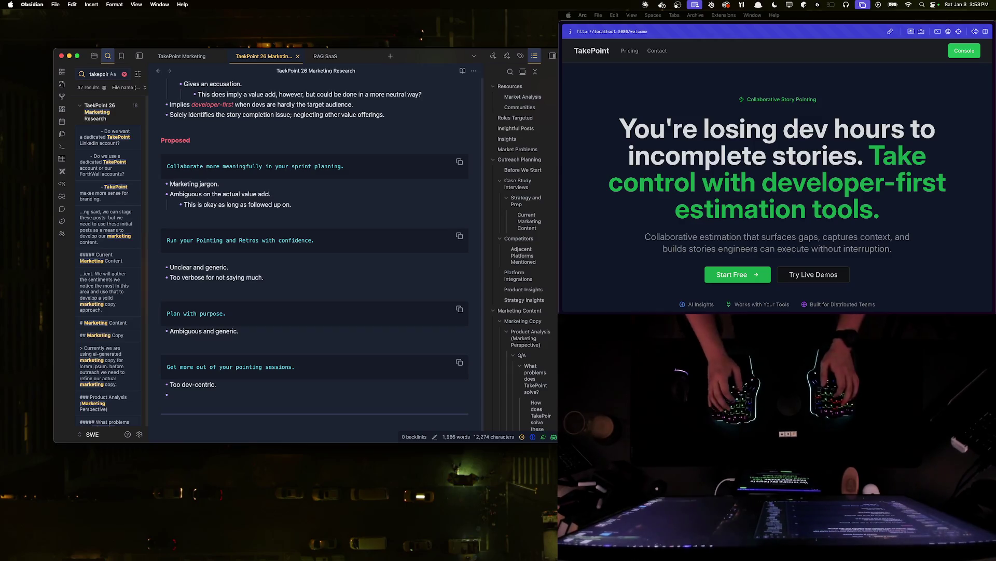
{"action": "type", "text": "PMs"}
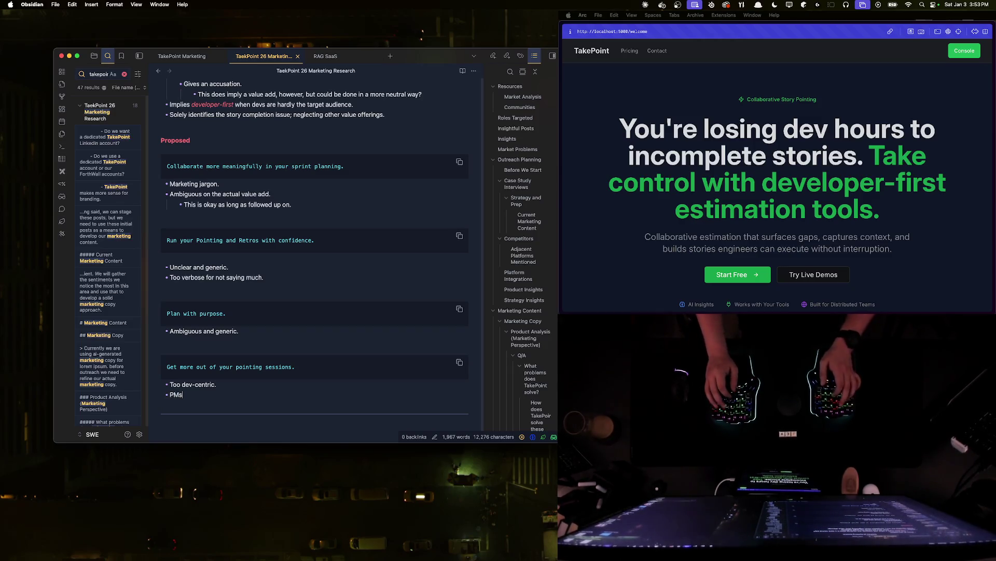
{"action": "type", "text": " know what "}
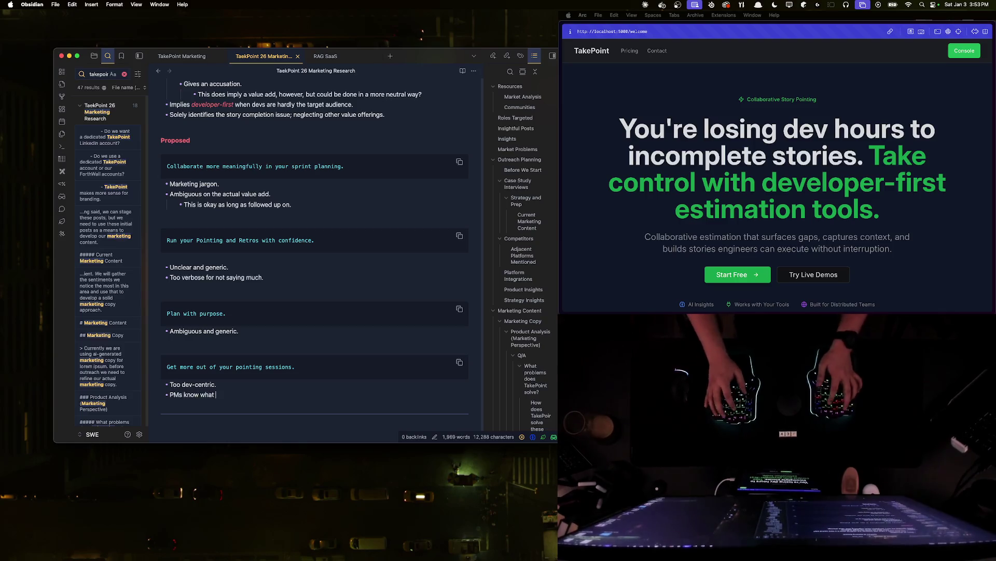
{"action": "type", "text": "pointing se"}
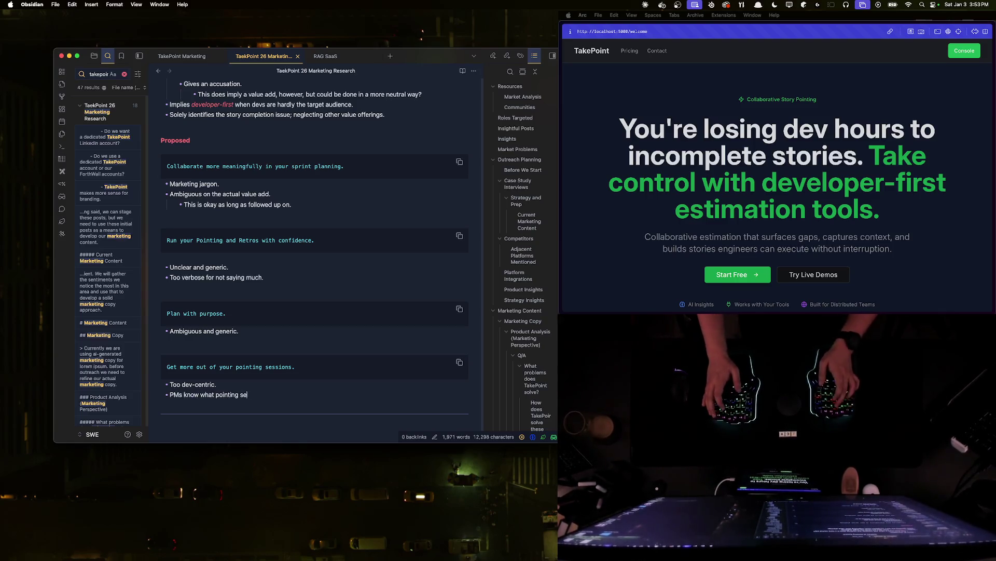
{"action": "type", "text": "ssions are, but do they k"}
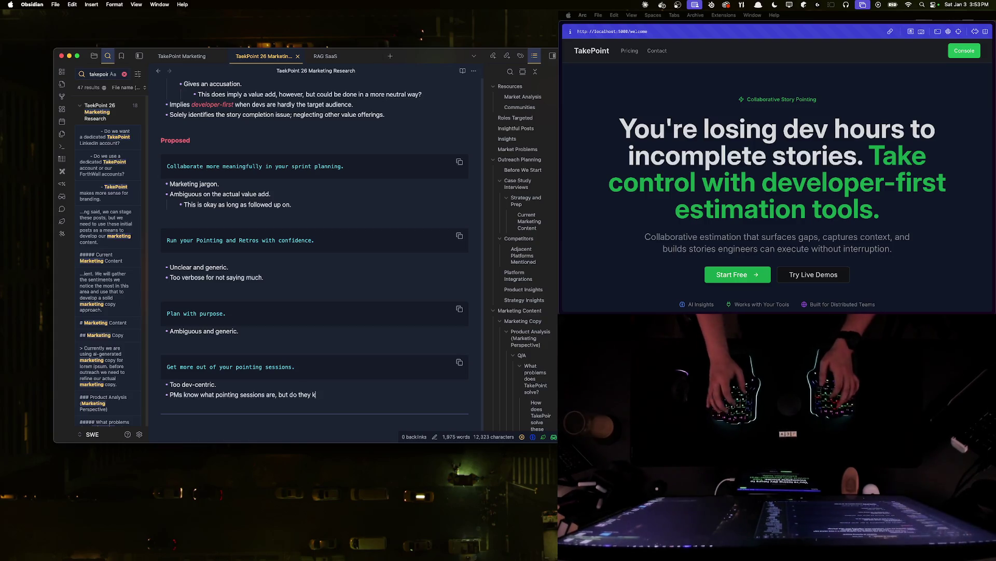
{"action": "type", "text": "now the problems within?"}
{"action": "key", "text": "Return"}
{"action": "key", "text": "Tab"}
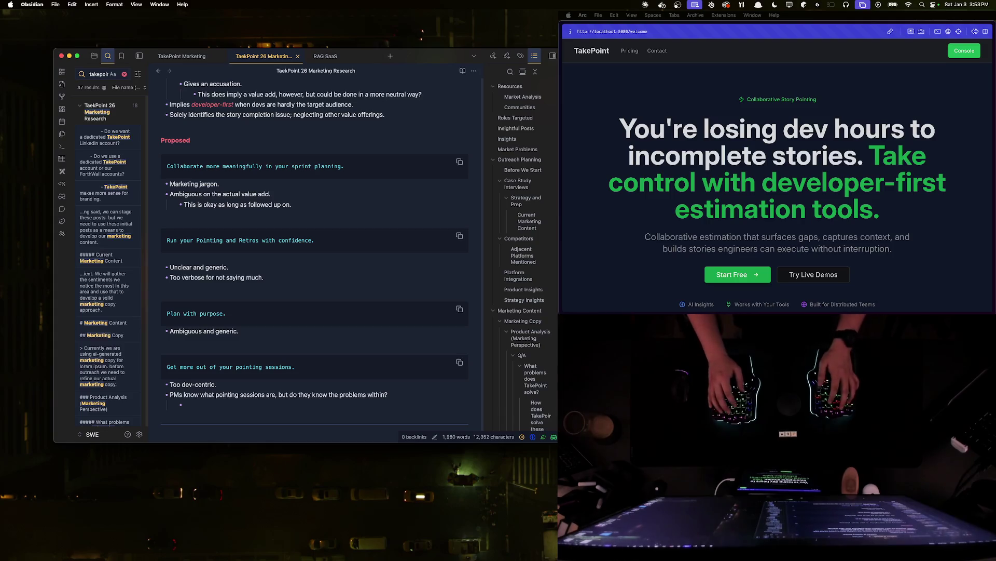
{"action": "type", "text": "Asthe target audience, we should make them aware, so this could be good?"}
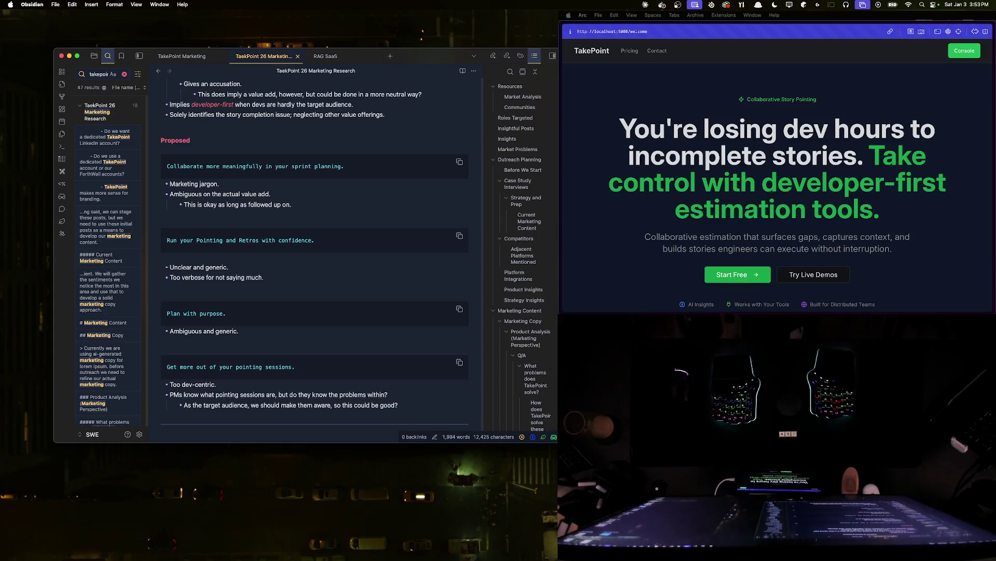
{"action": "key", "text": "Return"}
{"action": "key", "text": "Tab"}
{"action": "type", "text": "Do"}
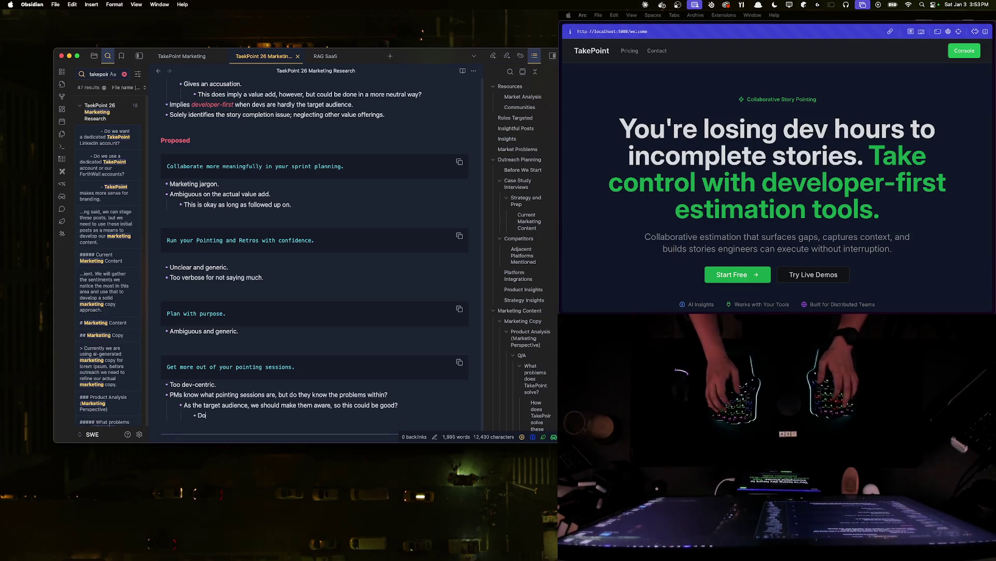
{"action": "type", "text": "'t describe anything meaningful, though."}
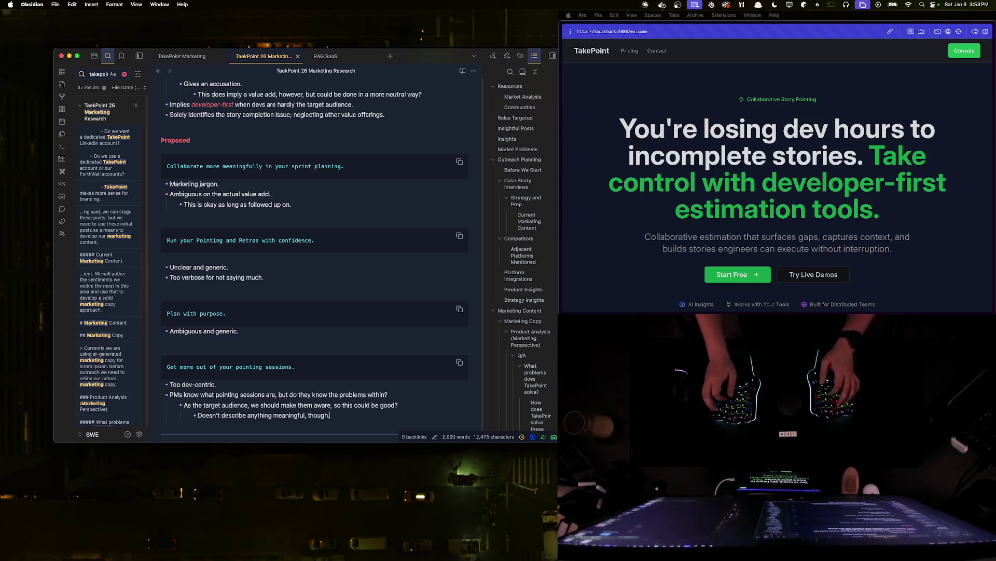
{"action": "scroll", "coordinate": [282, 346], "scroll_direction": "down", "scroll_amount": 3}
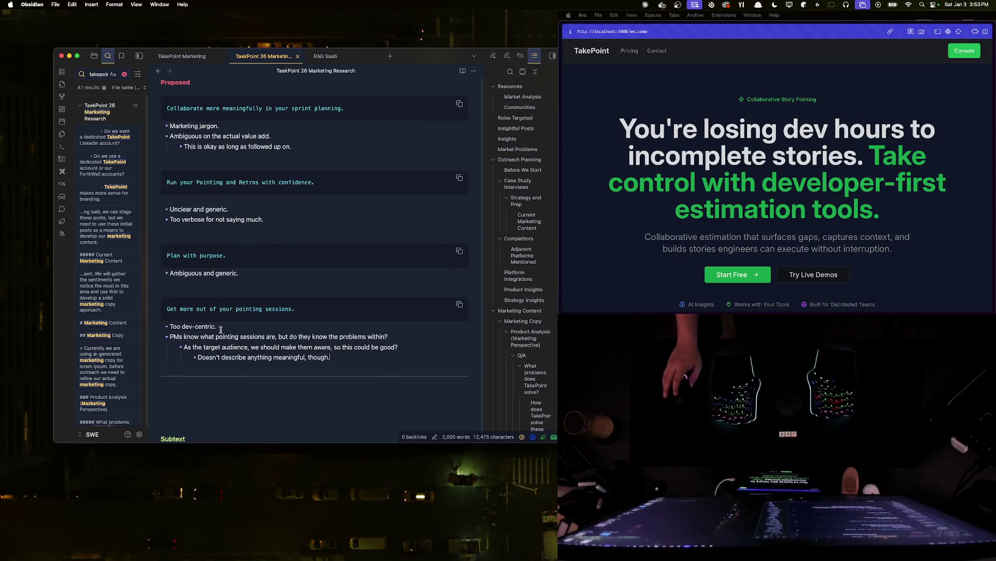
{"action": "scroll", "coordinate": [283, 345], "scroll_direction": "up", "scroll_amount": 2}
{"action": "left_click", "coordinate": [236, 297]}
{"action": "left_click", "coordinate": [309, 222]}
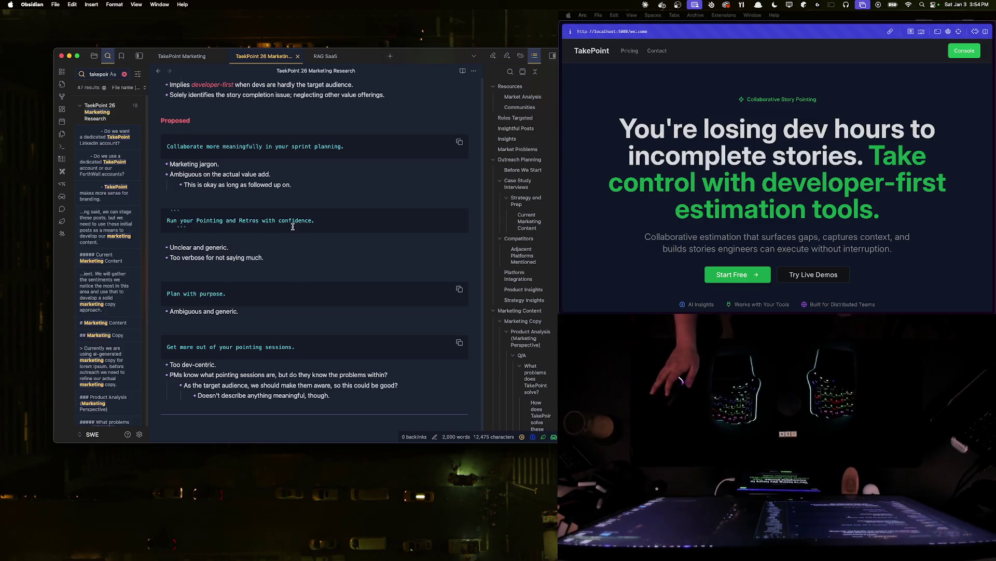
{"action": "mouse_move", "coordinate": [305, 220]}
{"action": "left_click", "coordinate": [295, 290]}
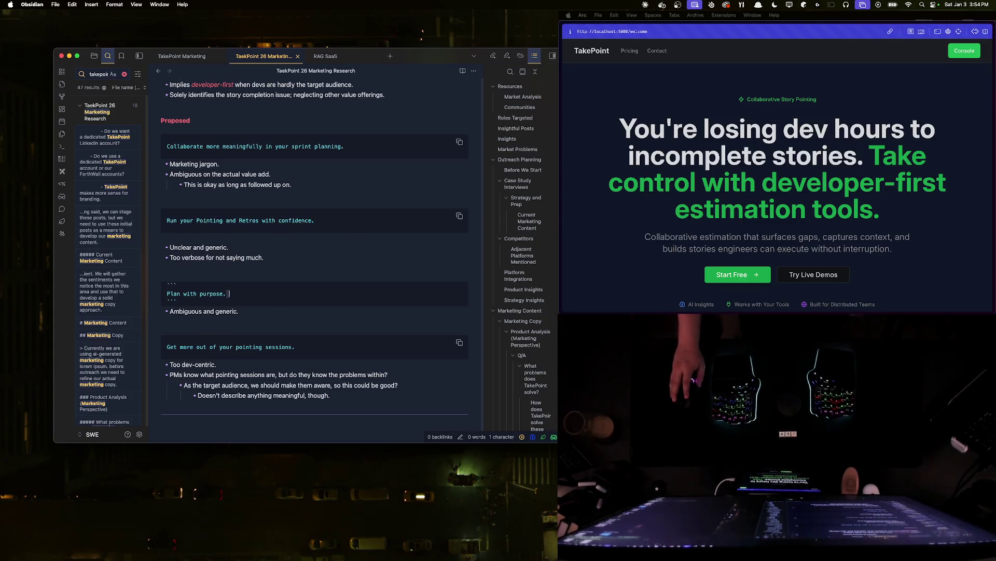
{"action": "key", "text": "Up"}
{"action": "key", "text": "Up"}
{"action": "key", "text": "Up"}
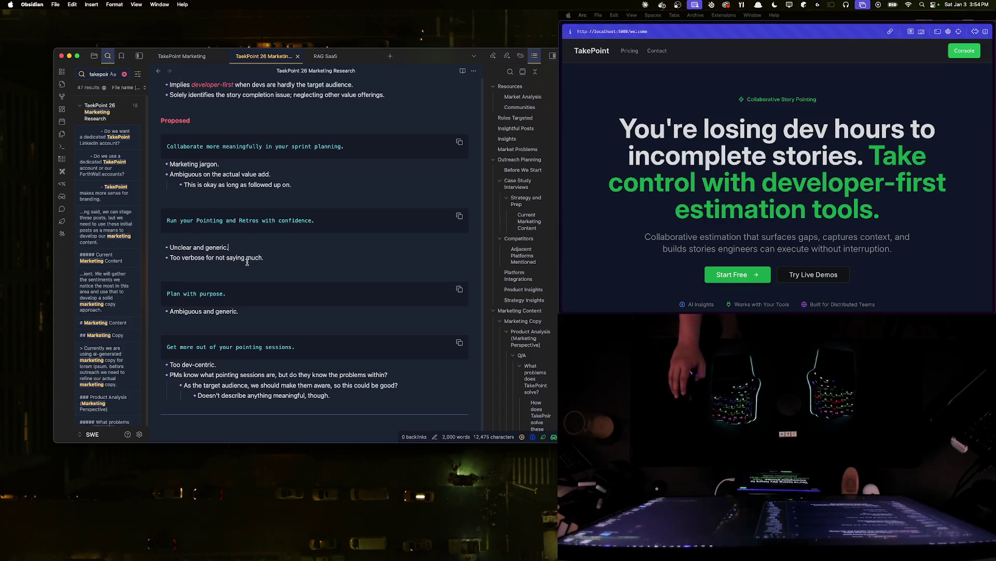
{"action": "scroll", "coordinate": [241, 254], "scroll_direction": "down", "scroll_amount": 2}
{"action": "left_click", "coordinate": [291, 248]}
{"action": "scroll", "coordinate": [281, 261], "scroll_direction": "up", "scroll_amount": 2}
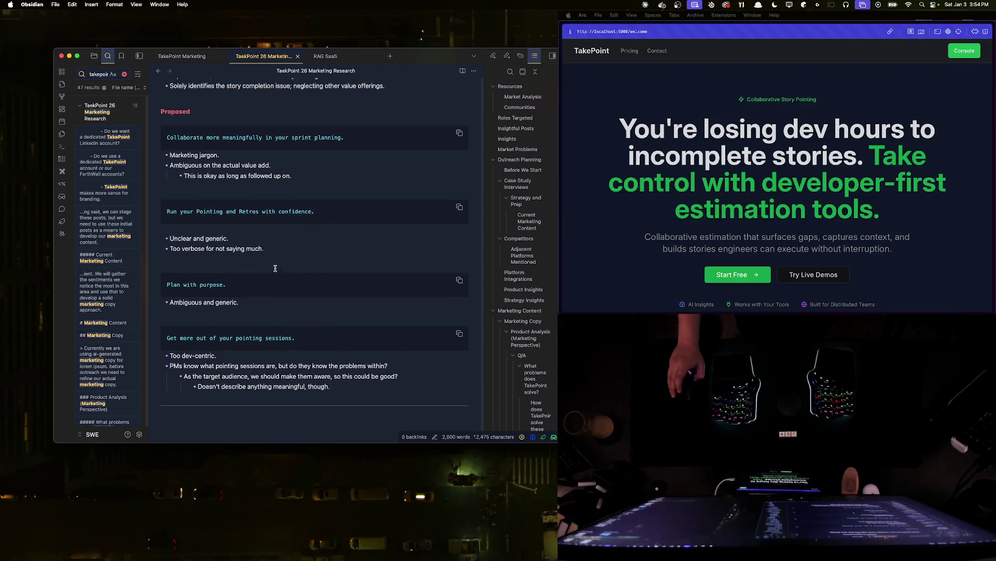
{"action": "scroll", "coordinate": [272, 265], "scroll_direction": "up", "scroll_amount": 2}
{"action": "scroll", "coordinate": [271, 262], "scroll_direction": "down", "scroll_amount": 5}
{"action": "scroll", "coordinate": [265, 261], "scroll_direction": "up", "scroll_amount": 1}
{"action": "scroll", "coordinate": [260, 263], "scroll_direction": "up", "scroll_amount": 4}
{"action": "scroll", "coordinate": [254, 261], "scroll_direction": "down", "scroll_amount": 2}
{"action": "left_click", "coordinate": [254, 261]}
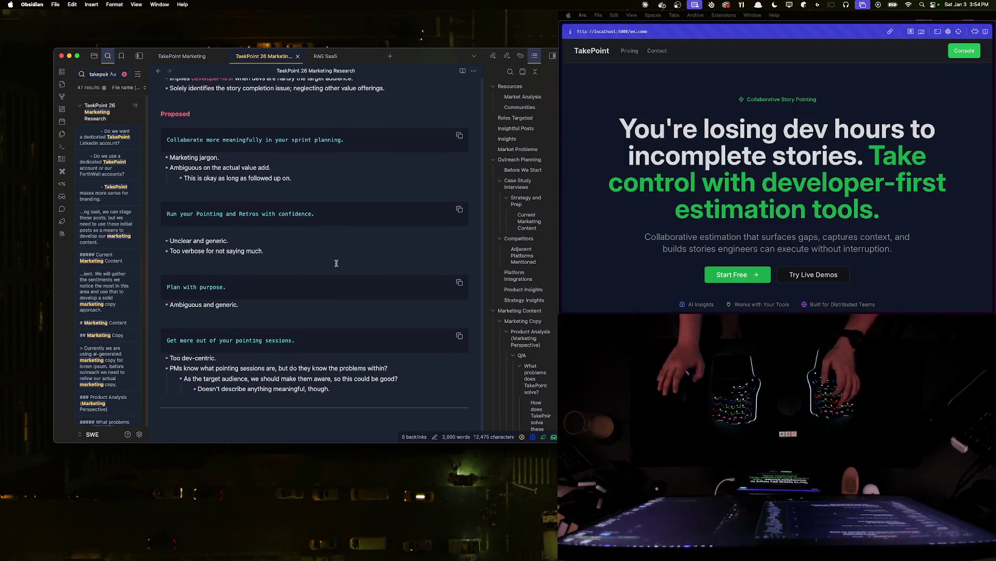
{"action": "key", "text": "Return"}
{"action": "type", "text": "`"}
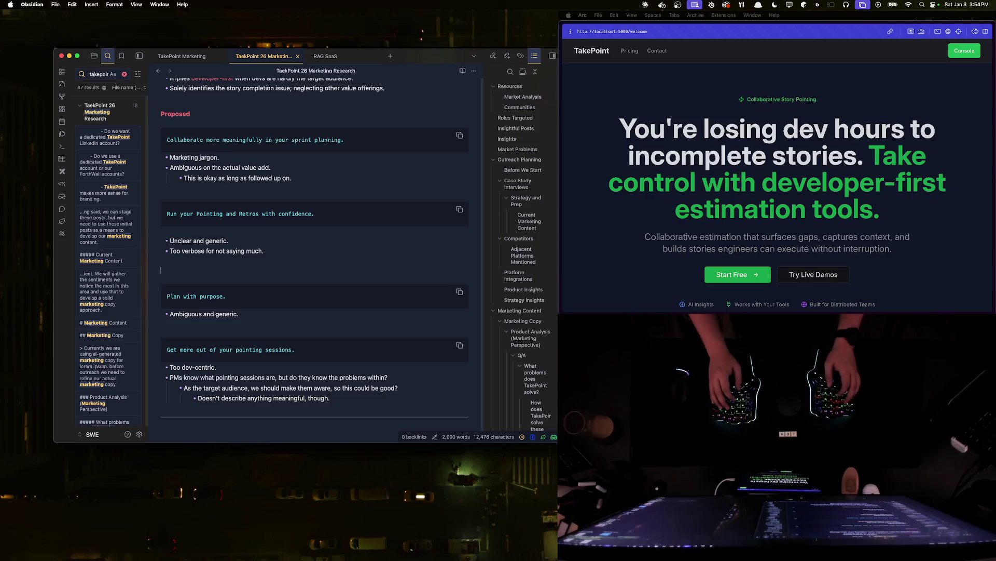
{"action": "type", "text": "`"}
- Complete the tagline 'Build a better backlog with estimation tools that engage your engineering team.' in a code block
{"action": "key", "text": "Return"}
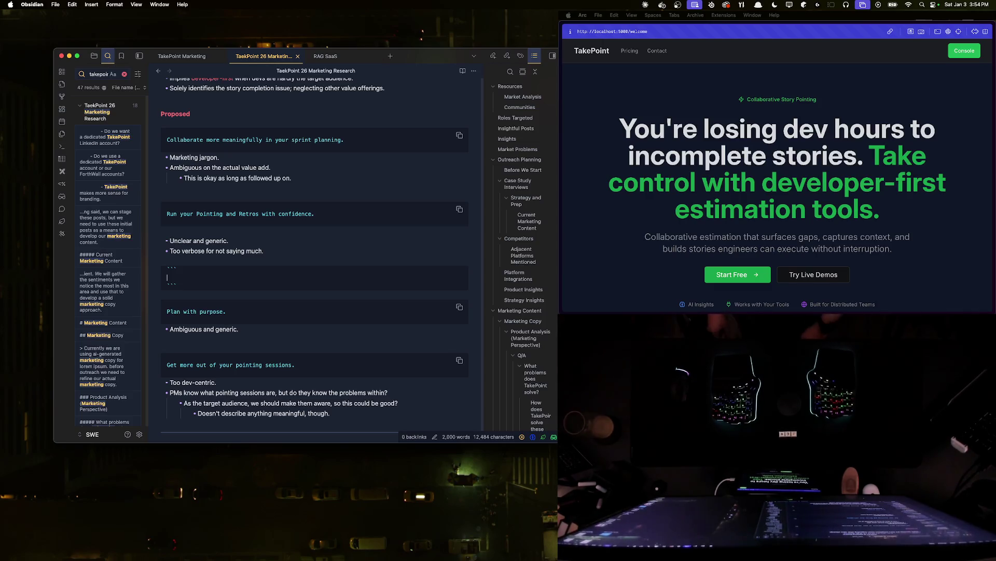
{"action": "type", "text": "Build a better backlog"}
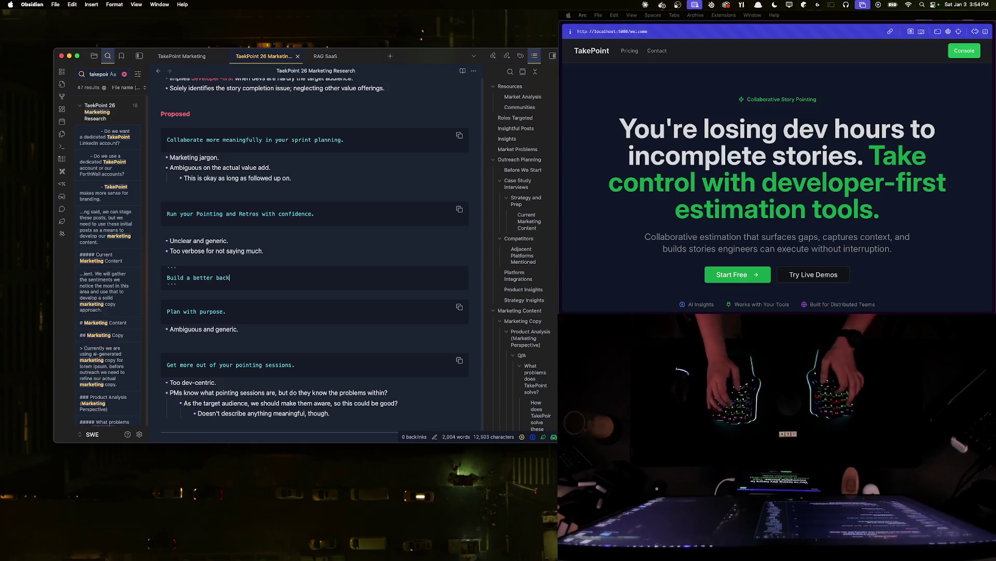
{"action": "type", "text": " with estimation tool"}
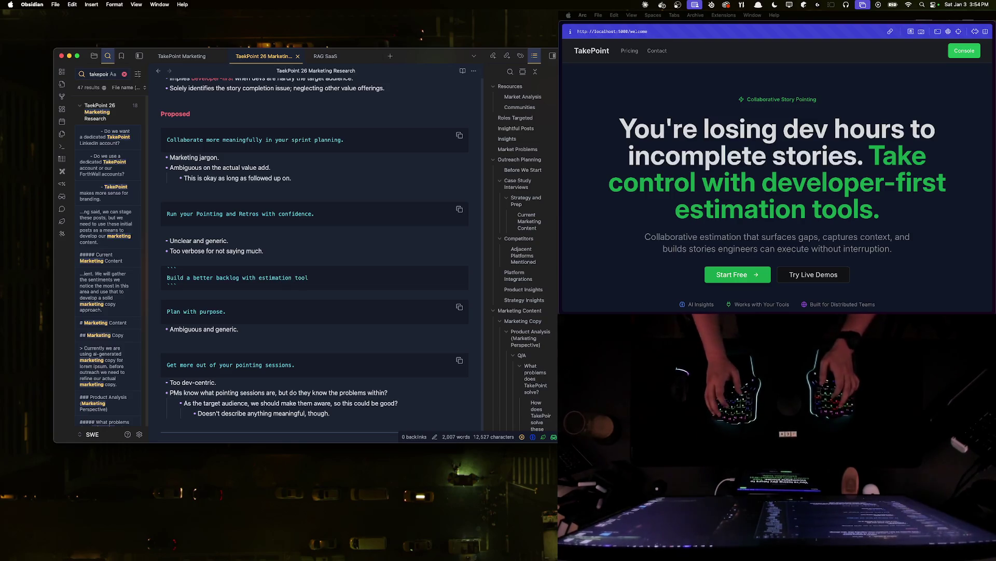
{"action": "type", "text": "s that "}
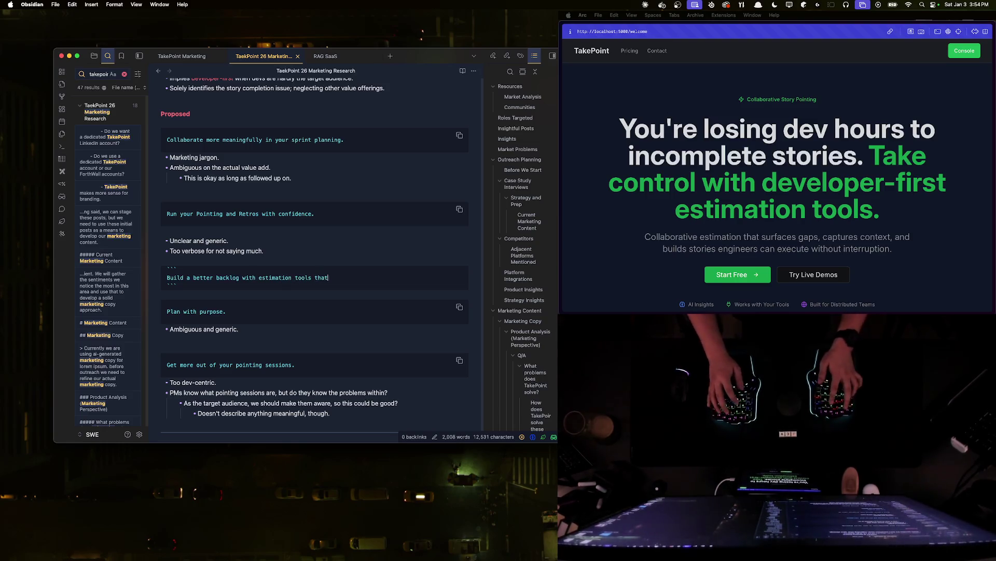
{"action": "type", "text": "engage your engineering tea"}
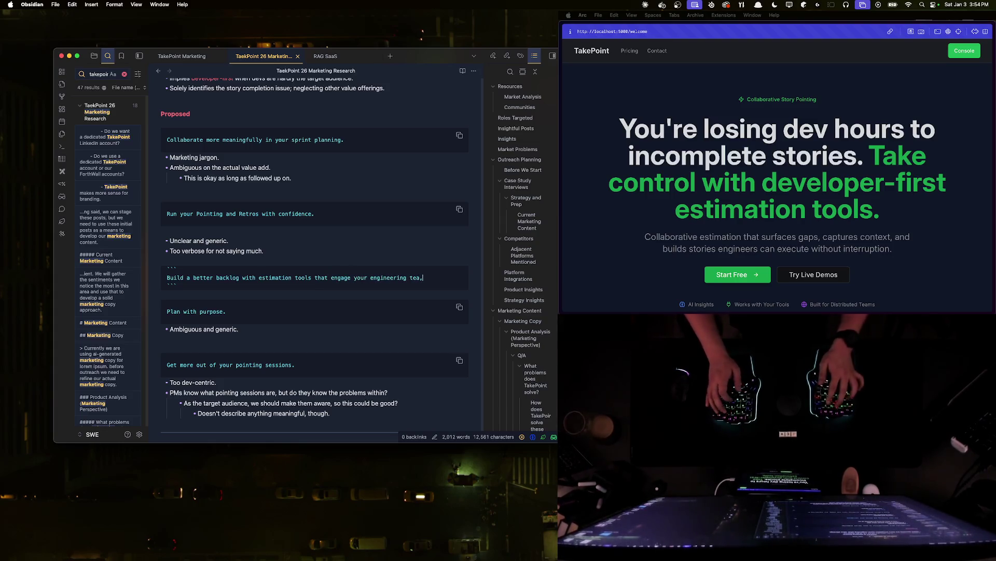
{"action": "type", "text": "m."}
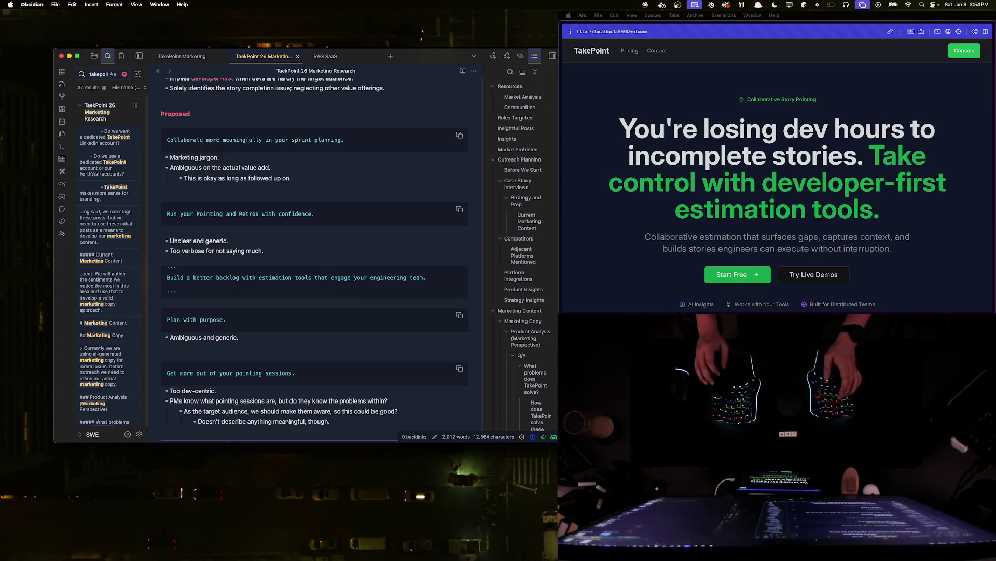
{"action": "key", "text": "Return"}
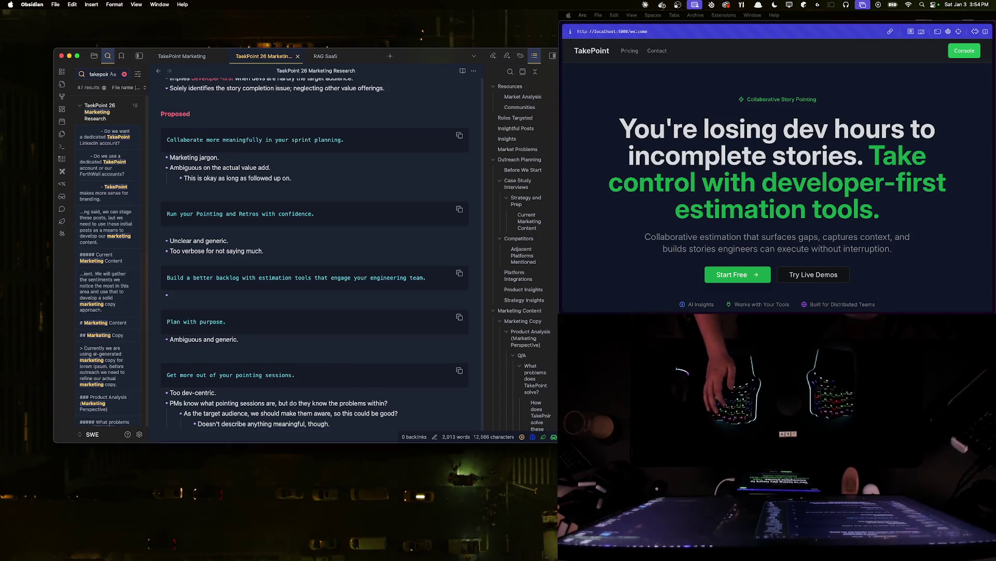
{"action": "type", "text": "This is my favorite so far"}
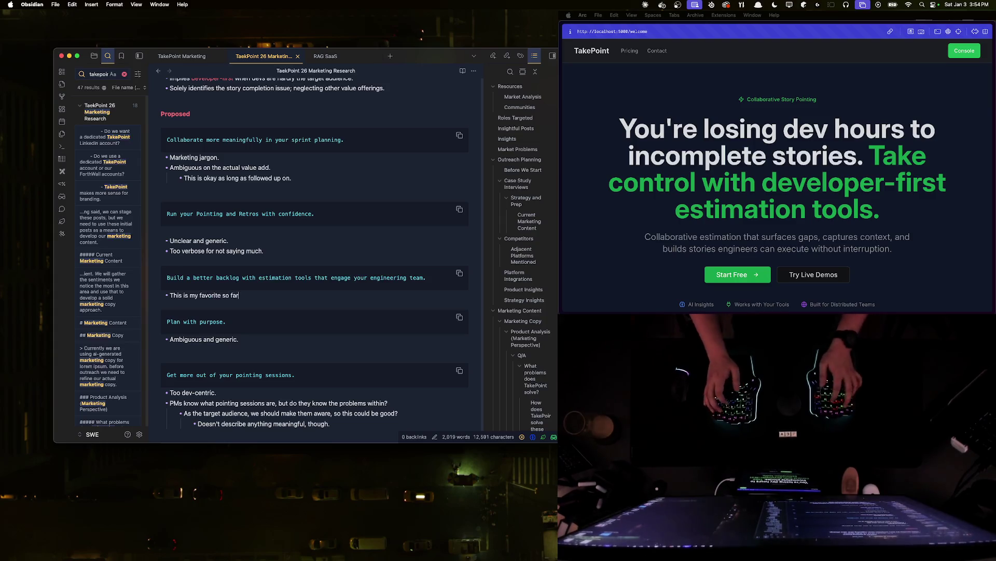
{"action": "type", "text": "."}
- Note its strengths in bullets: favorite so far, demonstrates value, with nested 'No hostility.'
{"action": "key", "text": "Return"}
{"action": "type", "text": "Clearly demonstrates "}
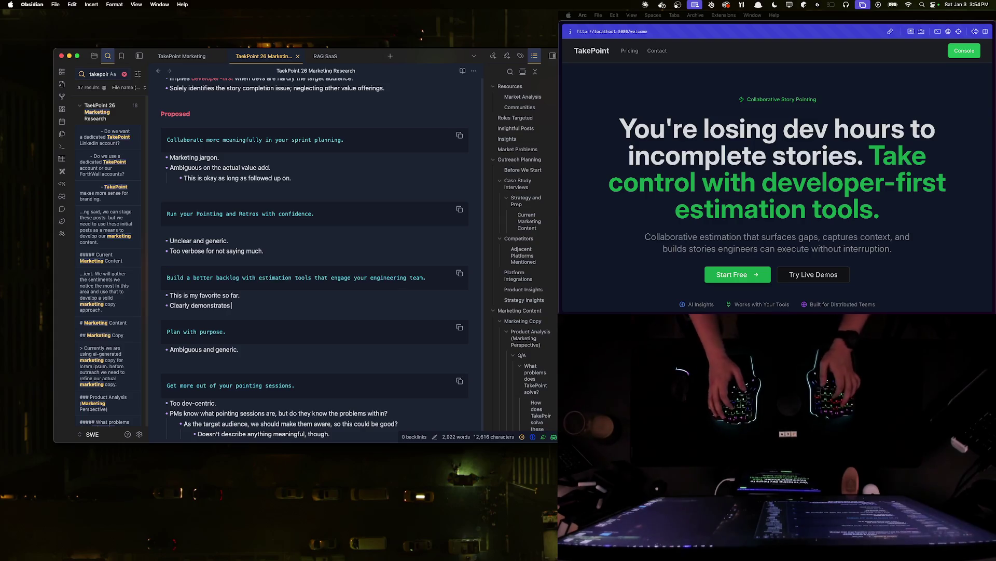
{"action": "type", "text": "value."}
{"action": "key", "text": "Return"}
{"action": "type", "text": "Doesn't accuse "}
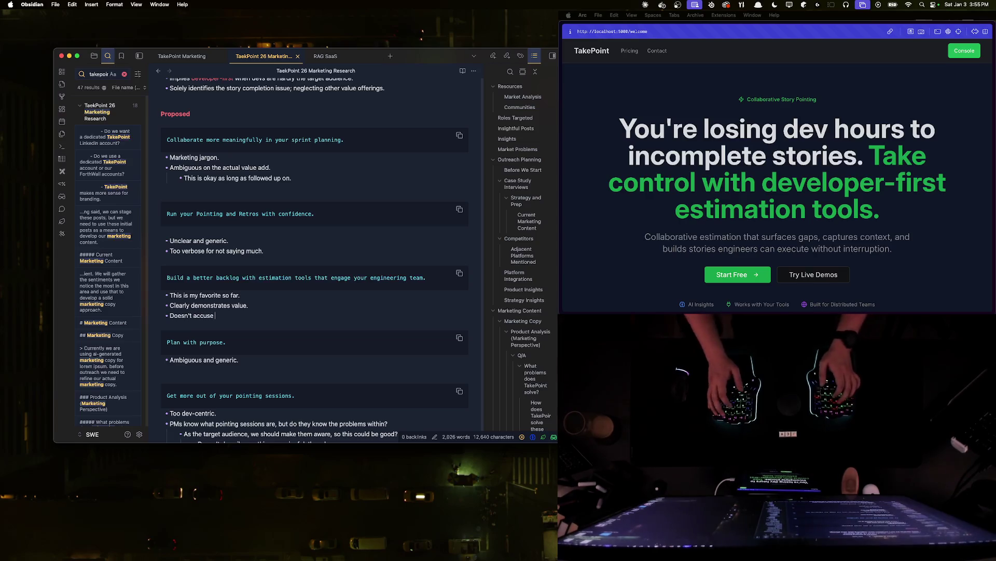
{"action": "type", "text": "of an issue."}
{"action": "key", "text": "Return"}
{"action": "key", "text": "Tab"}
{"action": "type", "text": "No hostility."}
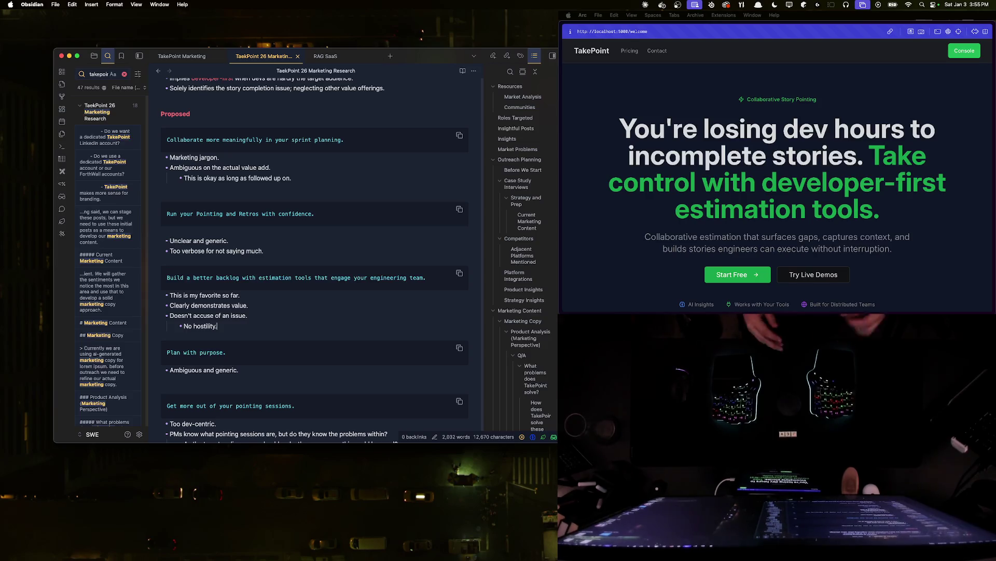
{"action": "left_click", "coordinate": [256, 277]}
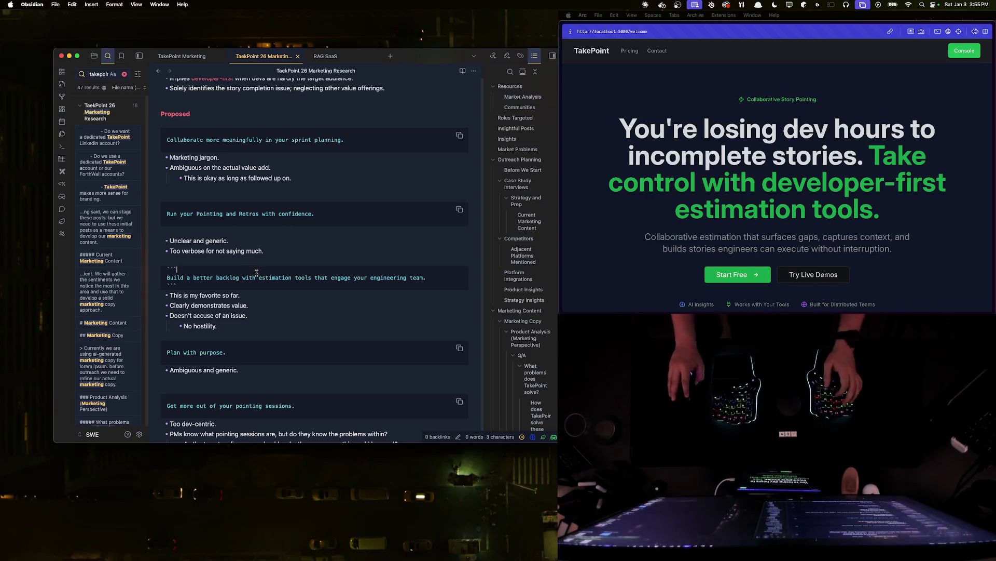
- Add a new tagline block reading "Sprint-planning isn't only a PM's job." below the backlog notes
{"action": "key", "text": "Down"}
{"action": "key", "text": "Down"}
{"action": "key", "text": "Down"}
{"action": "key", "text": "End"}
{"action": "key", "text": "Return"}
{"action": "type", "text": "```"}
{"action": "key", "text": "Return"}
{"action": "key", "text": "Return"}
{"action": "type", "text": "```"}
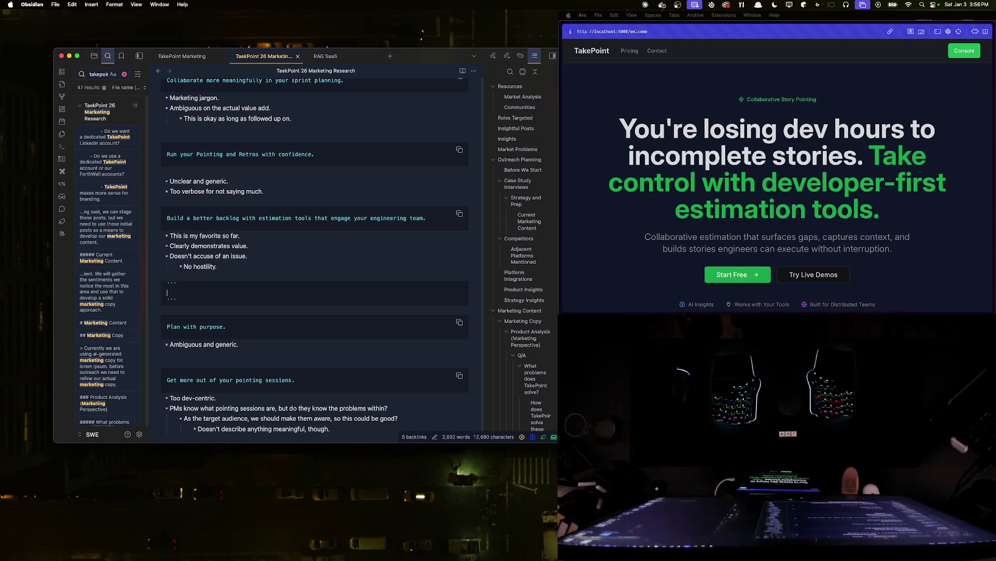
{"action": "type", "text": "Sprint-planning isn't only a PM's job."}
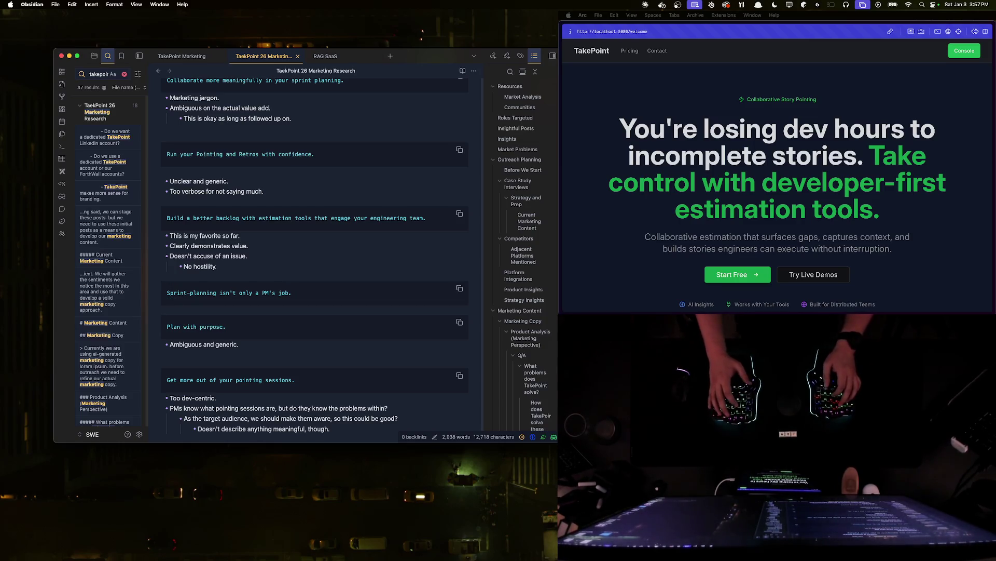
- Add bullets 'Conceptually okay.' with nested 'Execution/phrasing is poor.', then an empty code block for the next tagline
{"action": "key", "text": "Return"}
{"action": "type", "text": "-"}
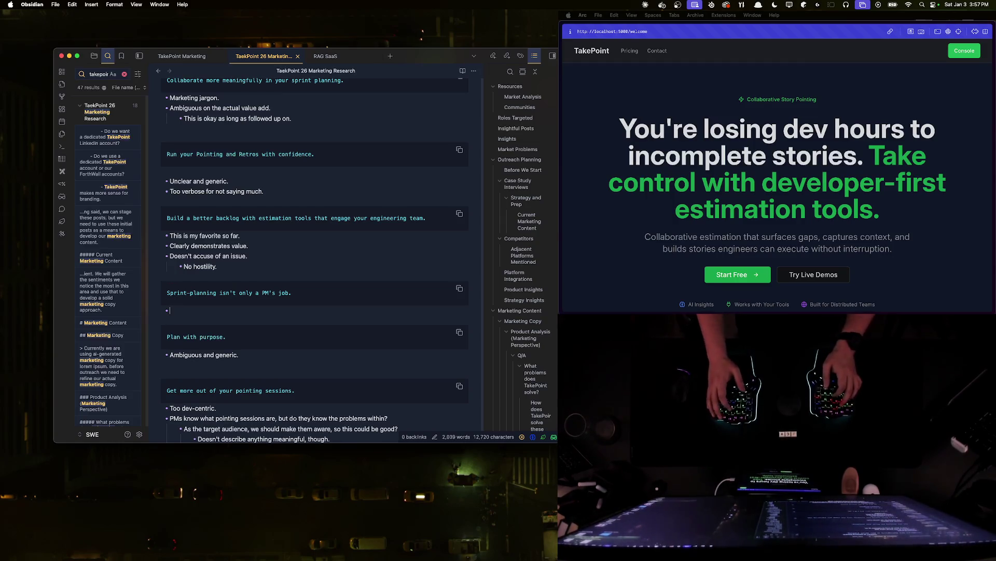
{"action": "type", "text": " eptually okay."}
{"action": "key", "text": "Return"}
{"action": "key", "text": "Tab"}
{"action": "type", "text": "Ex"}
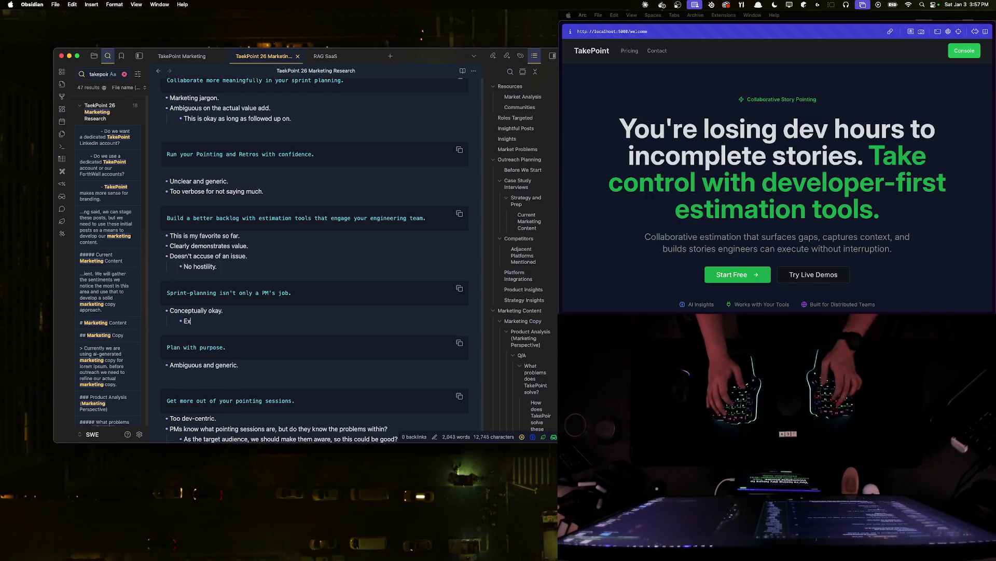
{"action": "type", "text": "ecution"}
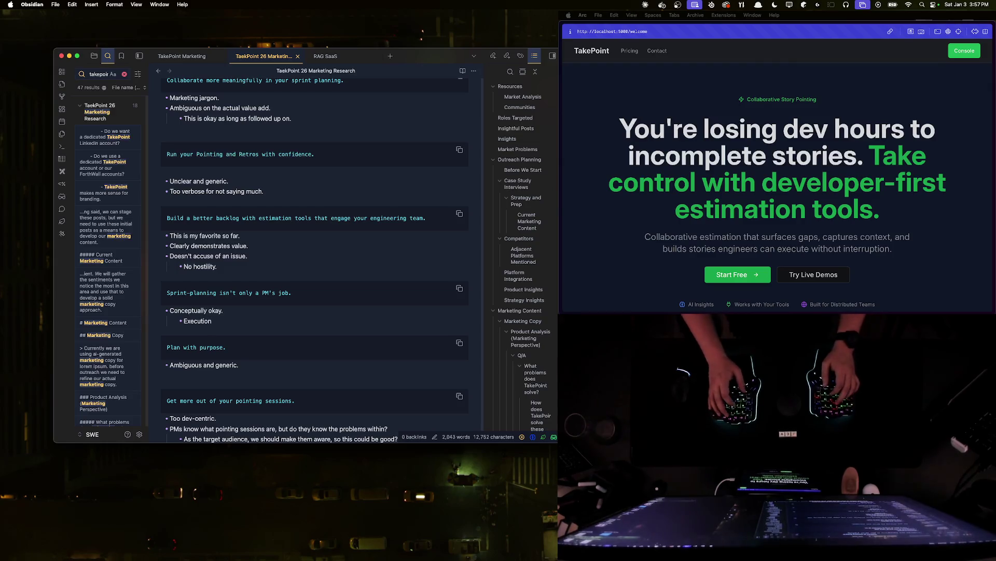
{"action": "type", "text": "/prasing is poor."}
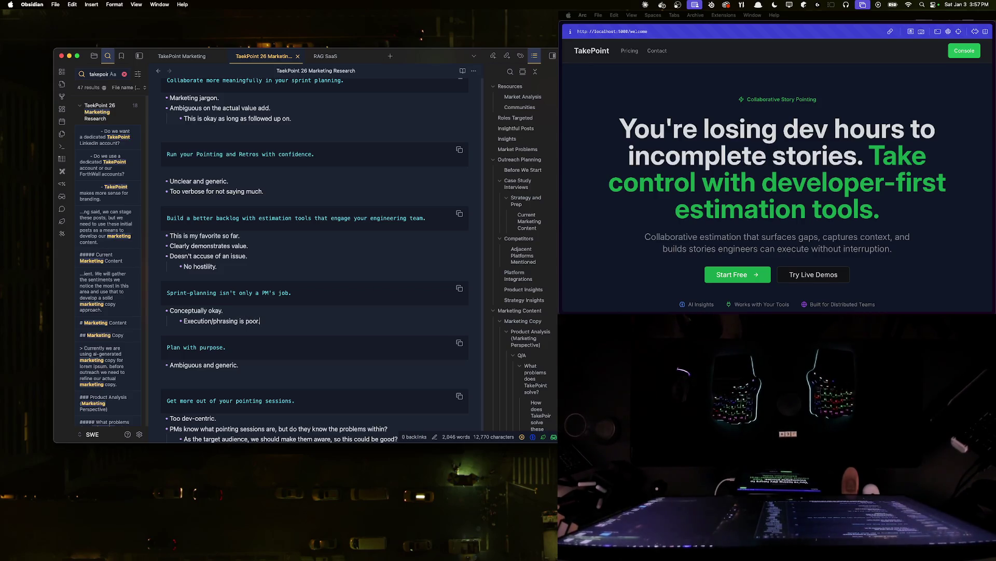
{"action": "key", "text": "Return"}
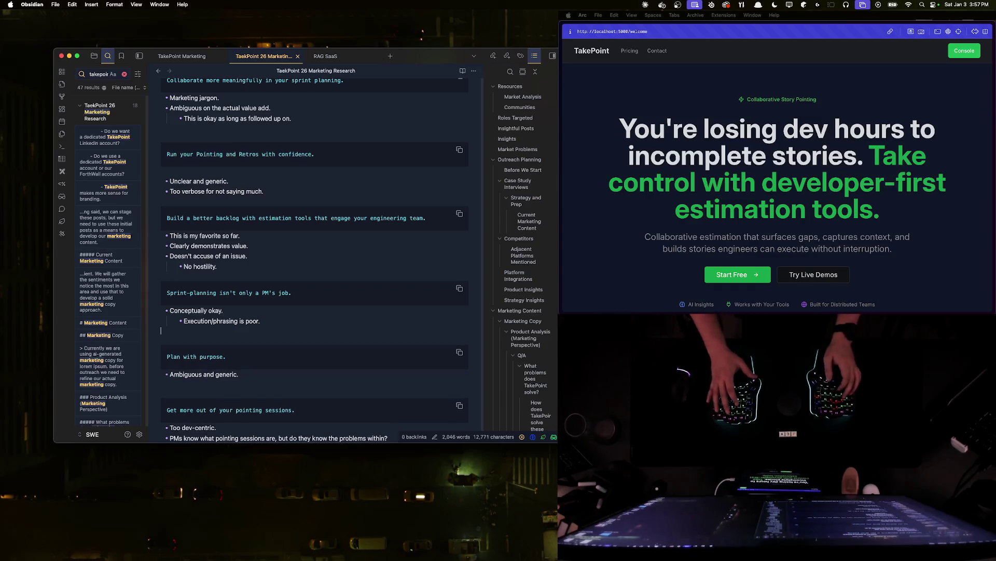
{"action": "key", "text": "Return"}
{"action": "type", "text": "```"}
{"action": "key", "text": "Return"}
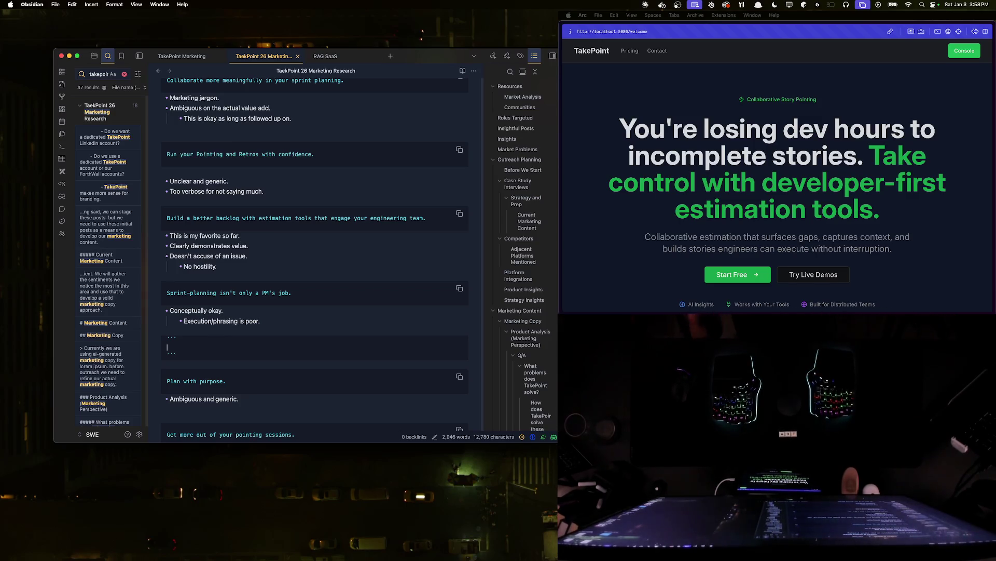
{"action": "key", "text": "Return"}
{"action": "key", "text": "Return"}
{"action": "key", "text": "Return"}
- Write the tagline 'Sprint Planning should be a team effort. Collaborate more effectively with...' in the block
{"action": "key", "text": "BackSpace"}
{"action": "key", "text": "BackSpace"}
{"action": "key", "text": "BackSpace"}
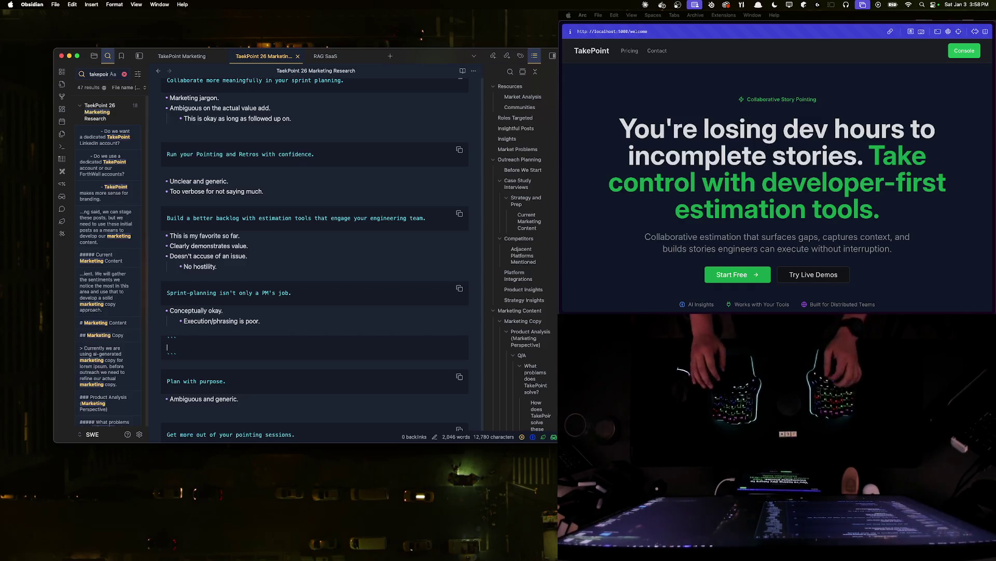
{"action": "type", "text": "S"}
{"action": "key", "text": "BackSpace"}
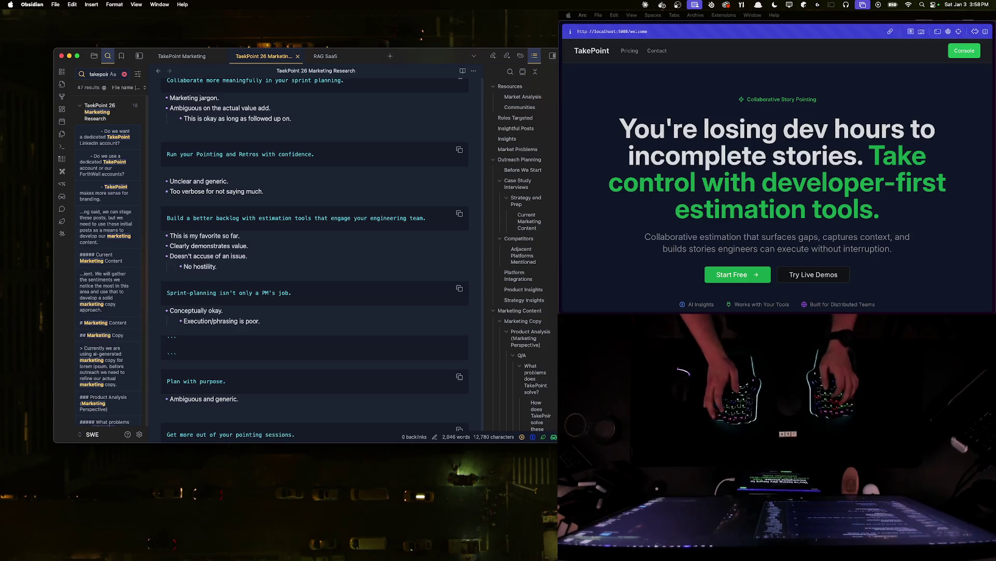
{"action": "type", "text": "Plannis "}
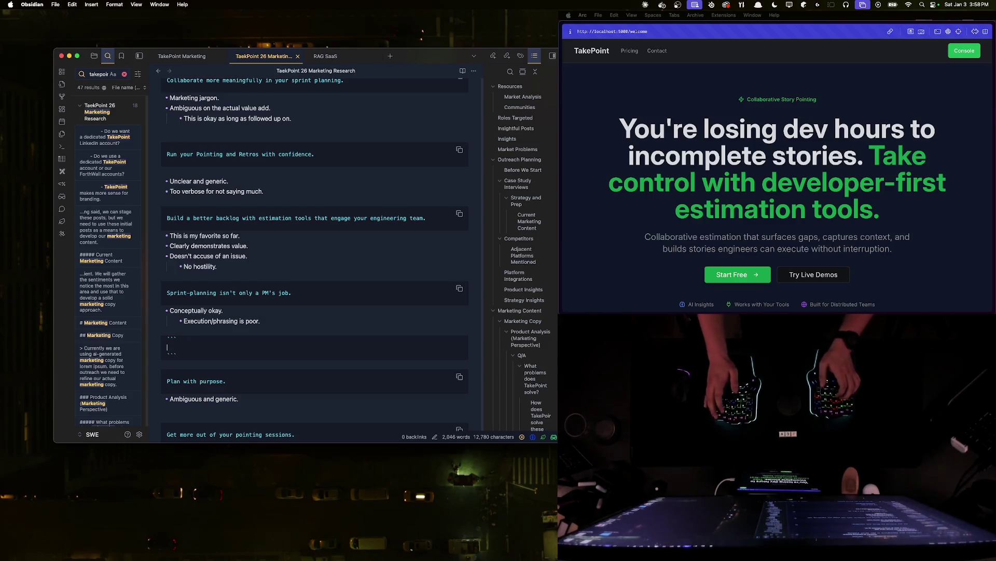
{"action": "type", "text": "nt"}
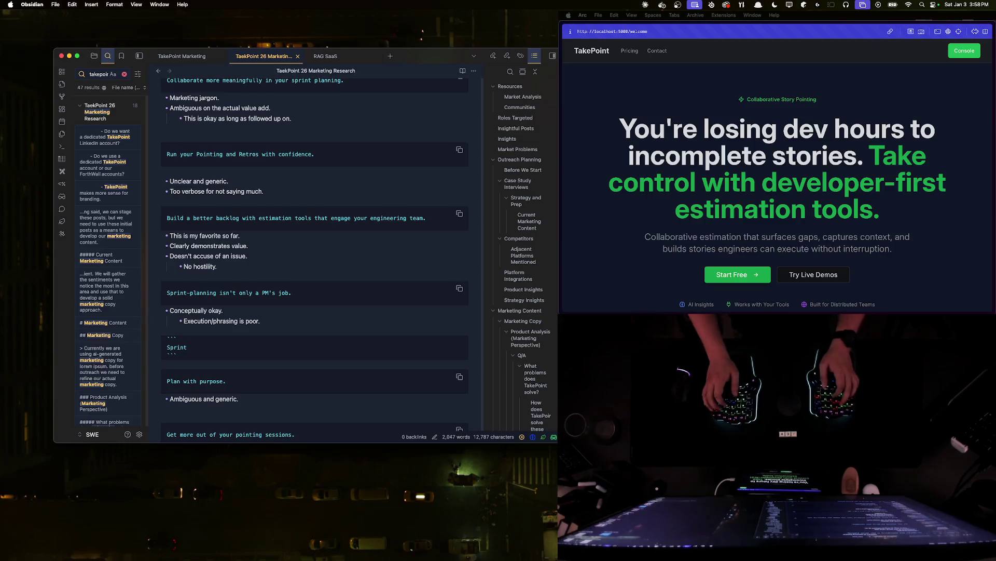
{"action": "type", "text": " Pla"}
{"action": "type", "text": "nning should be a team effort."}
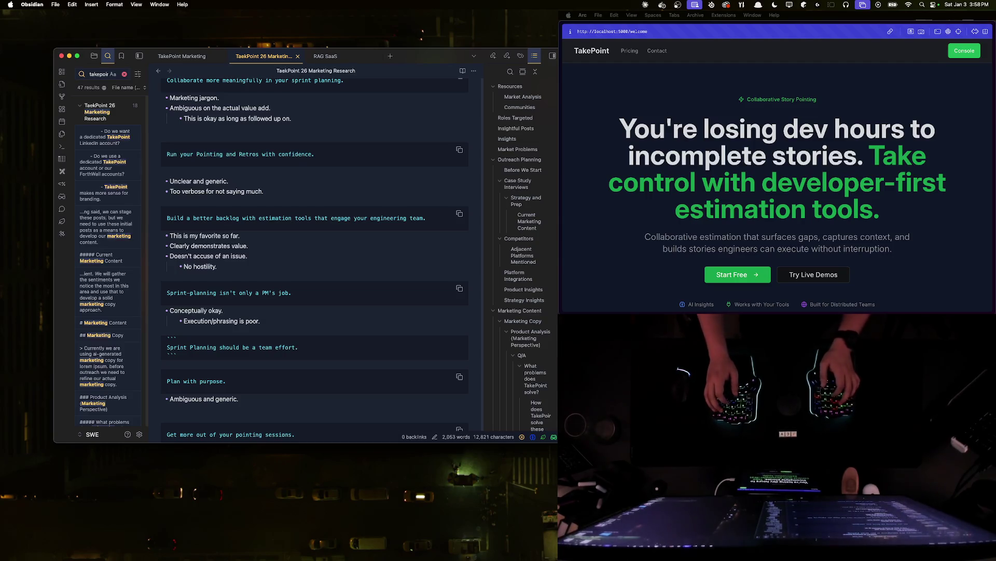
{"action": "type", "text": " Collabor"}
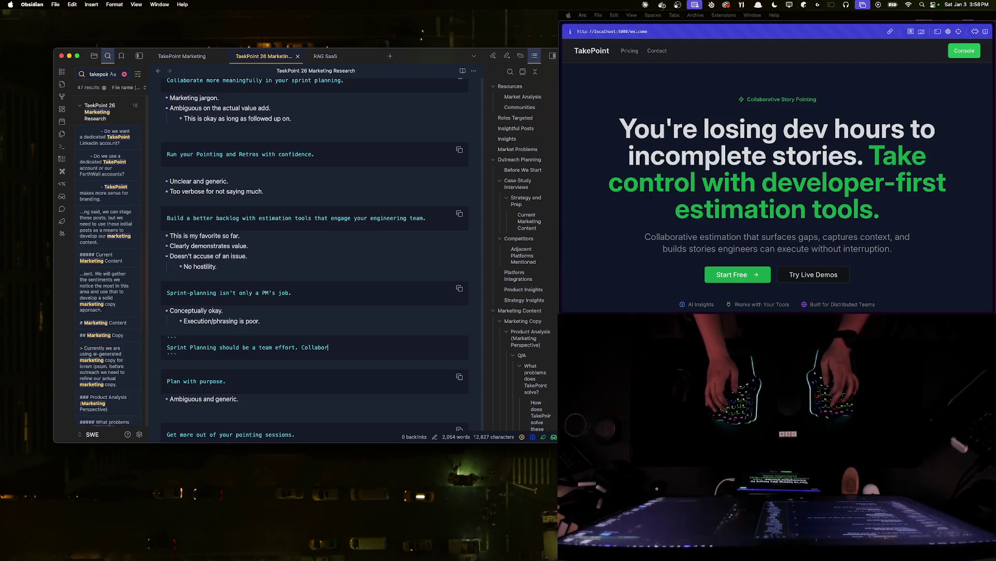
{"action": "type", "text": "ate more"}
{"action": "type", "text": " effectively with..."}
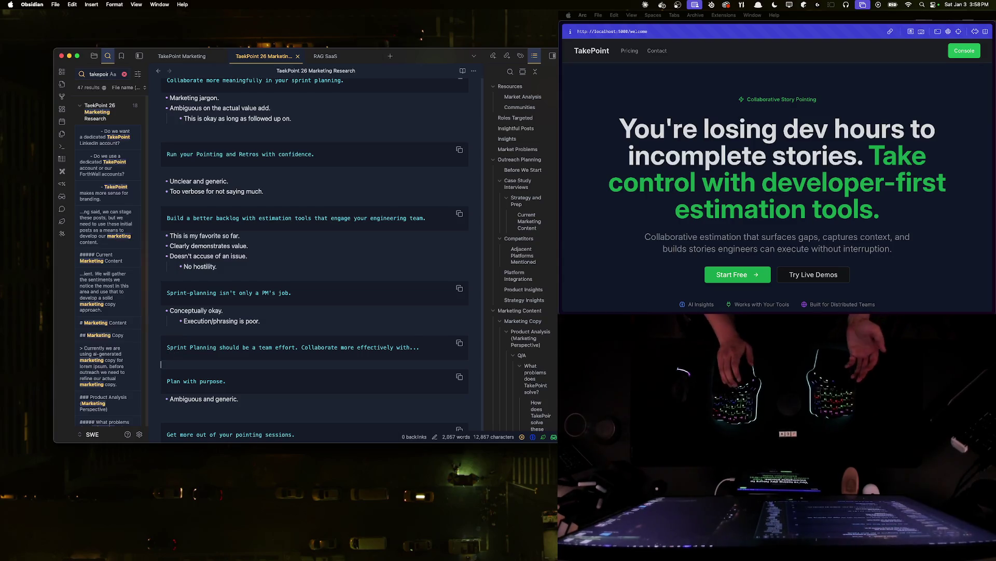
{"action": "key", "text": "Down"}
{"action": "key", "text": "Down"}
{"action": "key", "text": "Return"}
{"action": "key", "text": "Up"}
{"action": "type", "text": "- Conce"}
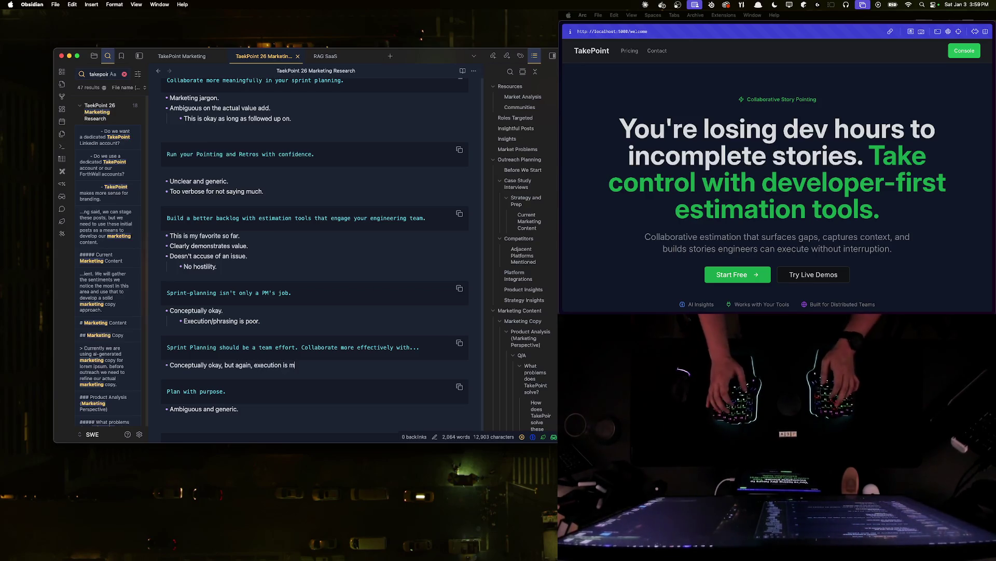
- Add critique bullets on weak execution, nested under 'Let him cook, its going places.', then start another empty block
{"action": "key", "text": "Return"}
{"action": "type", "text": "Let him cook, its going p"}
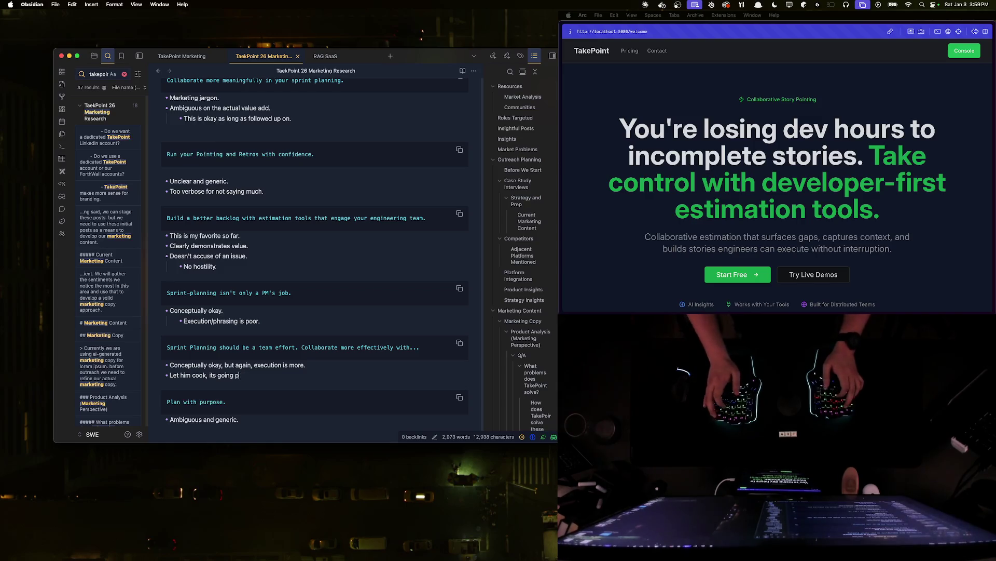
{"action": "type", "text": "laces."}
{"action": "key", "text": "Return"}
{"action": "key", "text": "Tab"}
{"action": "type", "text": "Not on my homepage"}
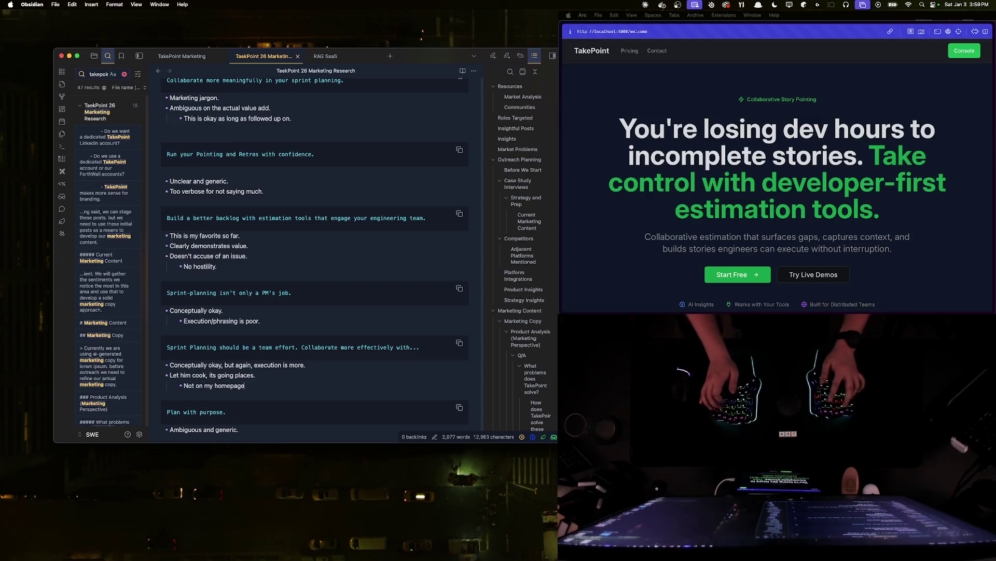
{"action": "type", "text": ", but places."}
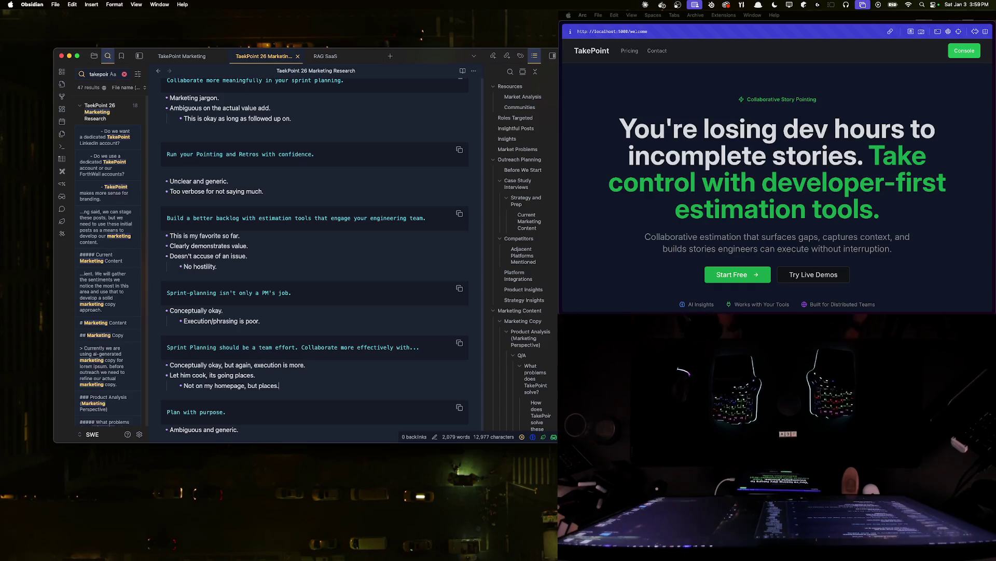
{"action": "key", "text": "Return"}
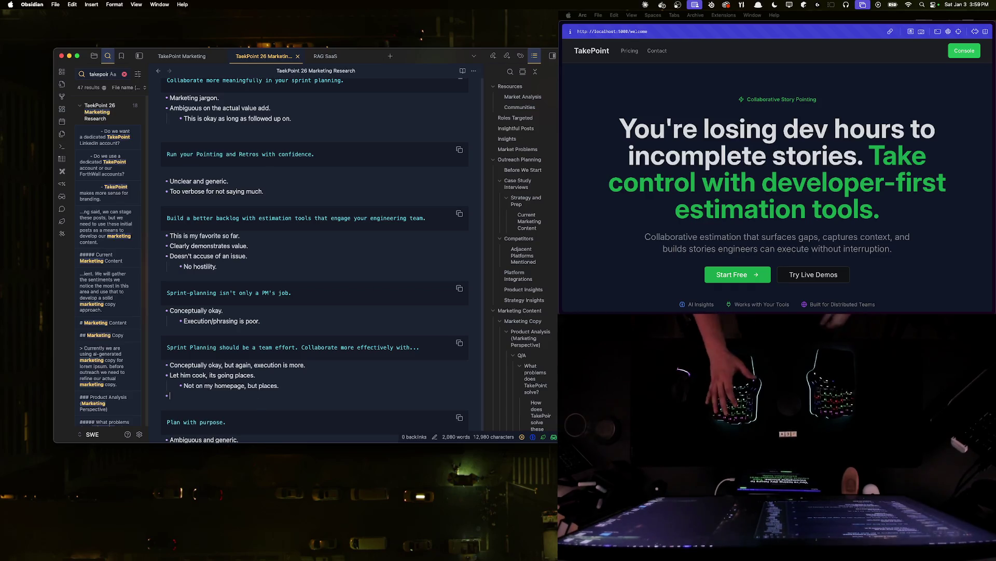
{"action": "key", "text": "Return"}
{"action": "type", "text": "```"}
{"action": "key", "text": "Return"}
{"action": "scroll", "coordinate": [211, 298], "scroll_direction": "down", "scroll_amount": 3}
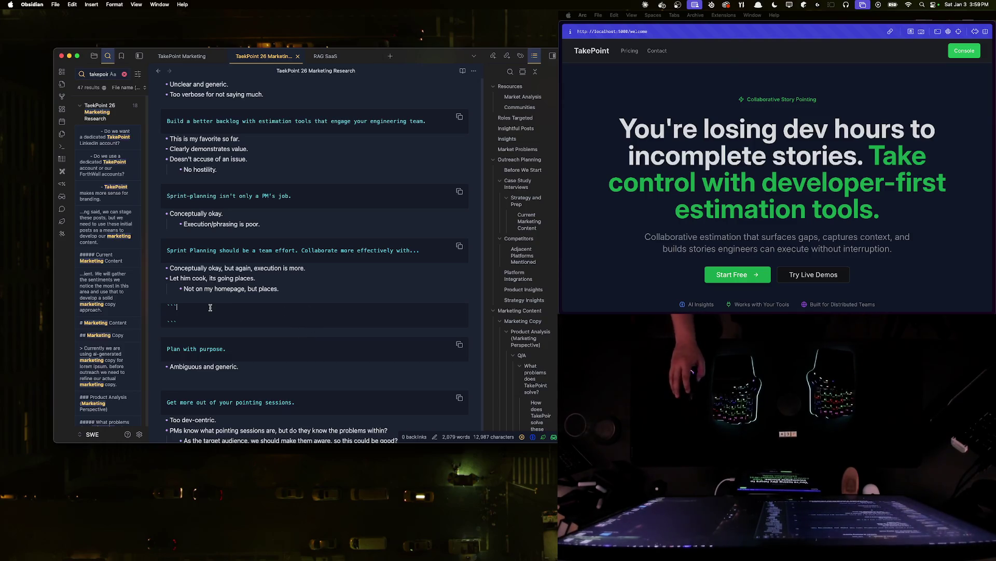
- Enter the tagline 'Sprint planning should be a team effort.' in the new block
{"action": "key", "text": "Return"}
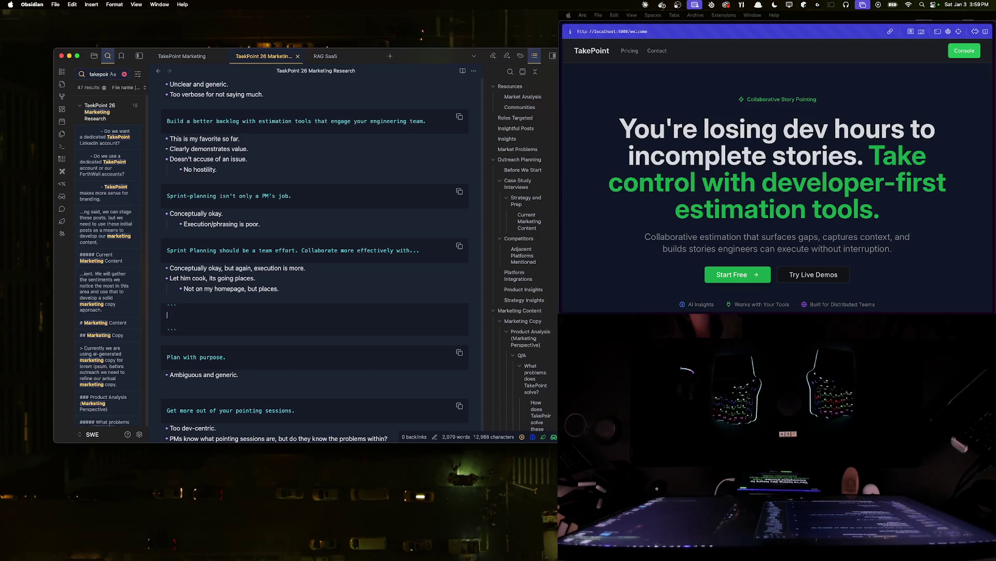
{"action": "key", "text": "BackSpace"}
{"action": "type", "text": "Sprint planning should be a team effort."}
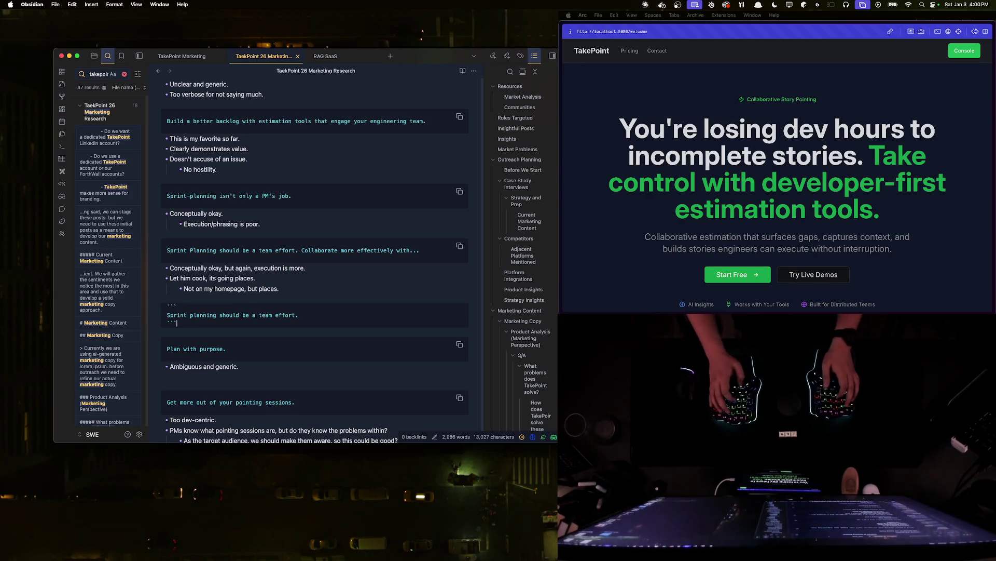
{"action": "key", "text": "Return"}
{"action": "type", "text": "- It imples"}
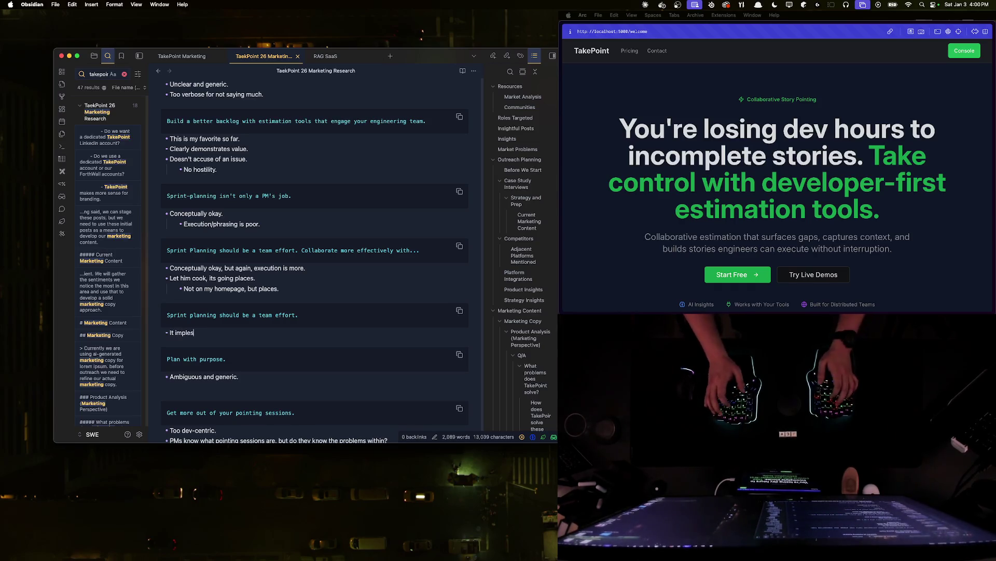
{"action": "type", "text": " that sprint planning isn't already a team"}
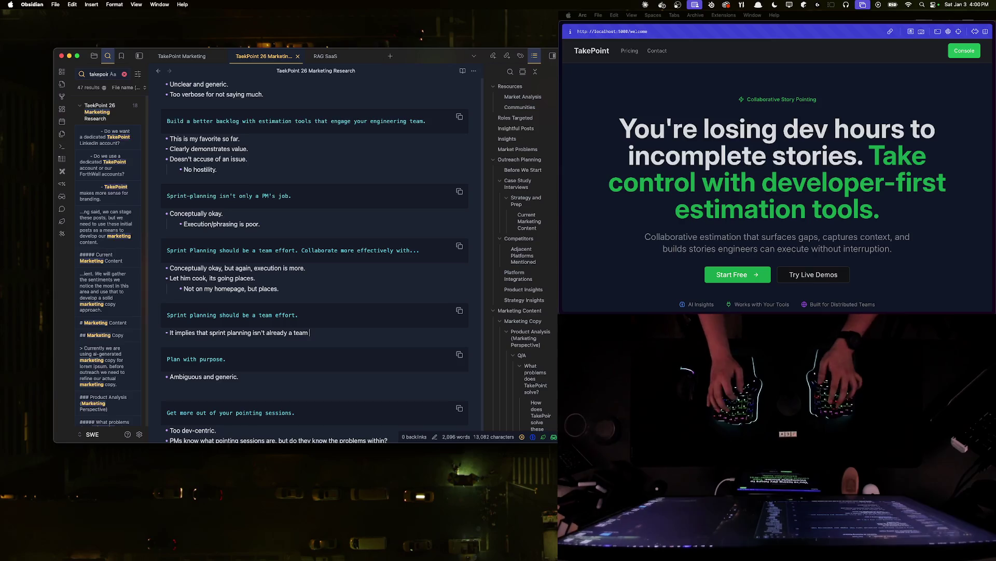
{"action": "type", "text": "fort."}
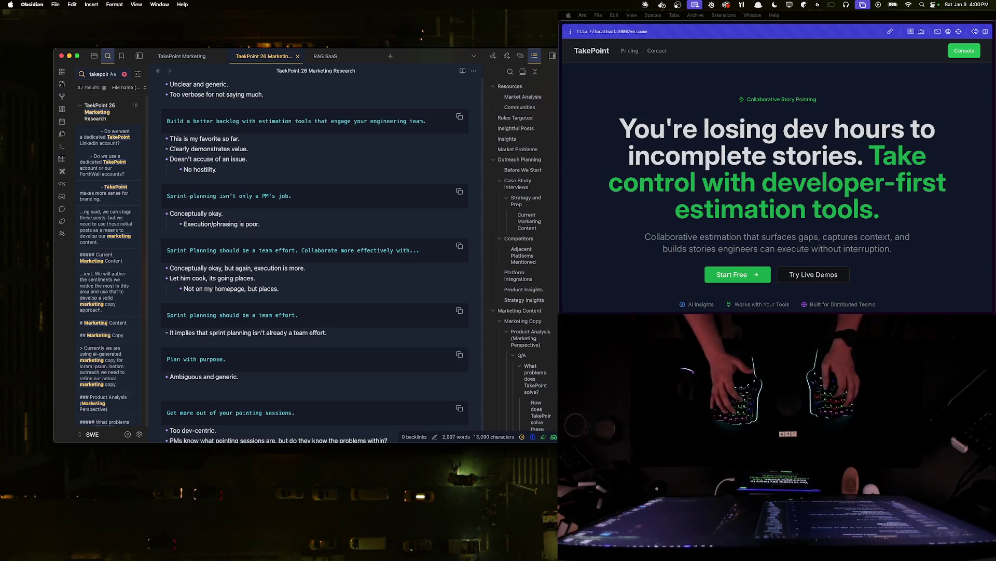
- Note it implies planning isn't already a team effort, with nested 'Is this true? Probably not.', then start another empty block
{"action": "key", "text": "Return"}
{"action": "key", "text": "Tab"}
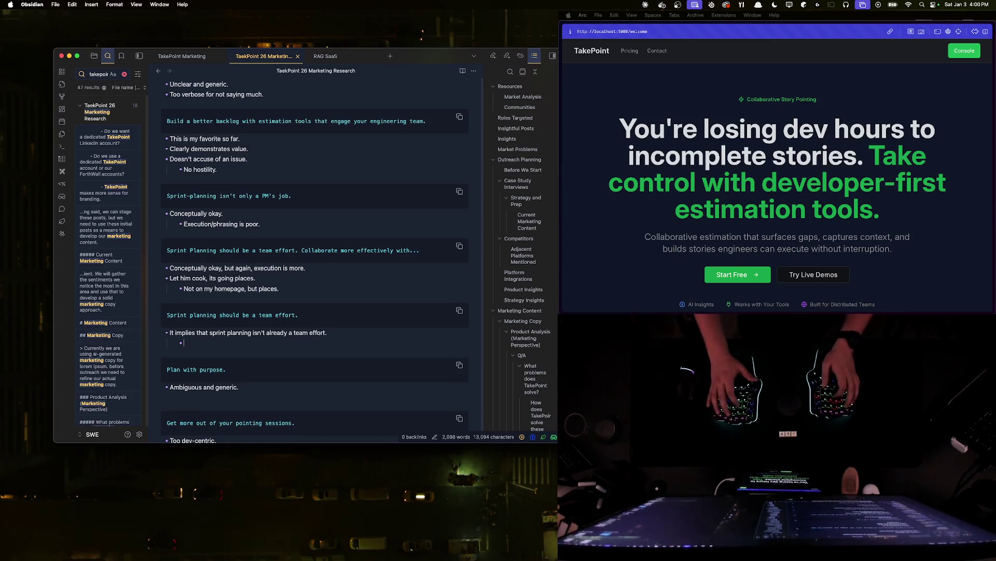
{"action": "type", "text": "s this true? Probably not."}
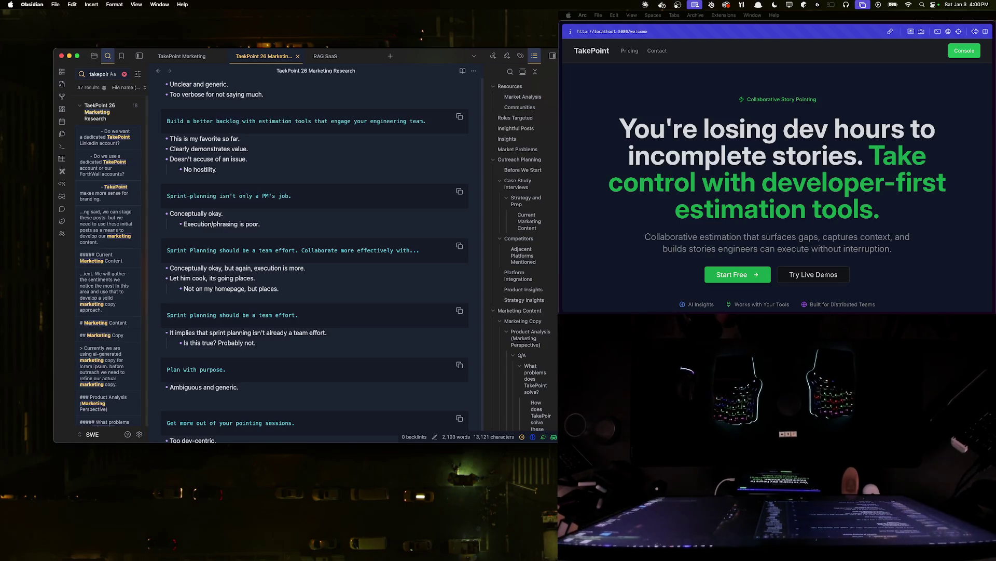
{"action": "key", "text": "Return"}
{"action": "key", "text": "Return"}
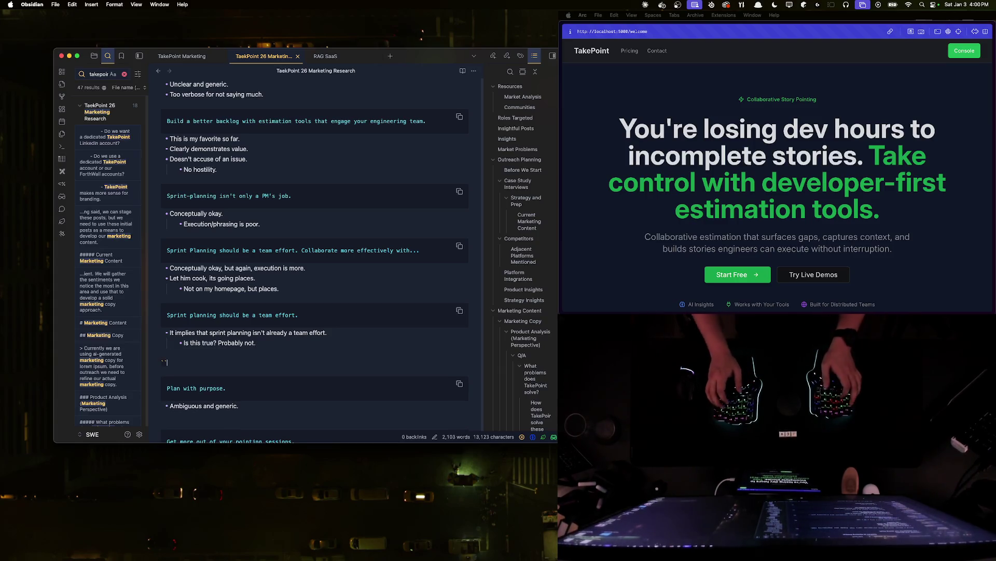
{"action": "type", "text": "```"}
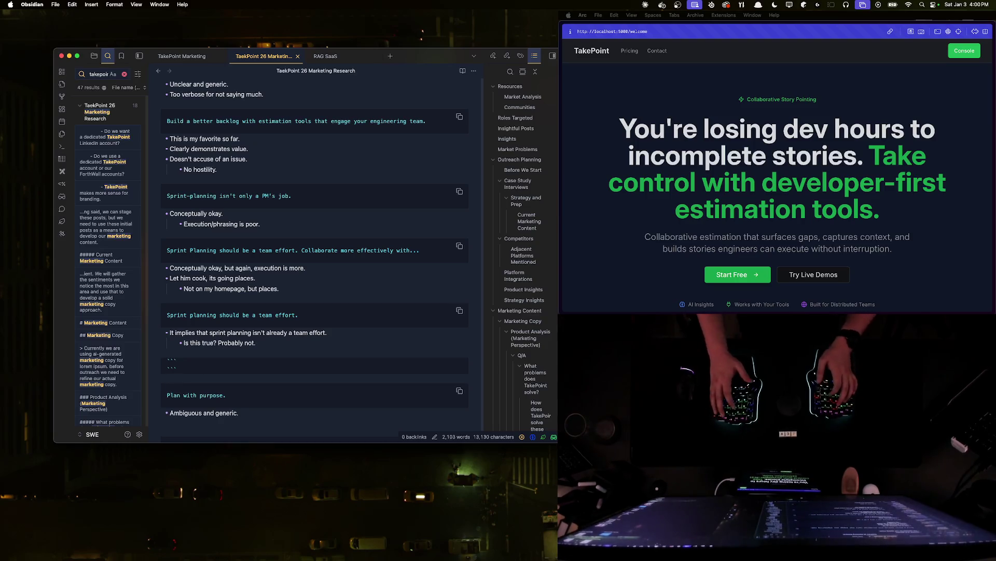
{"action": "key", "text": "Return"}
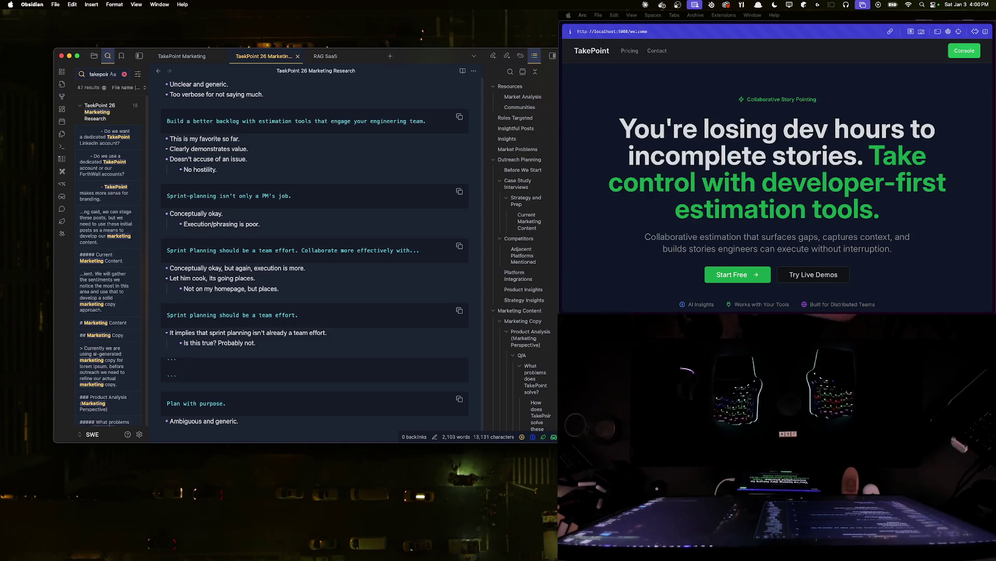
{"action": "key", "text": "Up"}
{"action": "key", "text": "Up"}
{"action": "key", "text": "Up"}
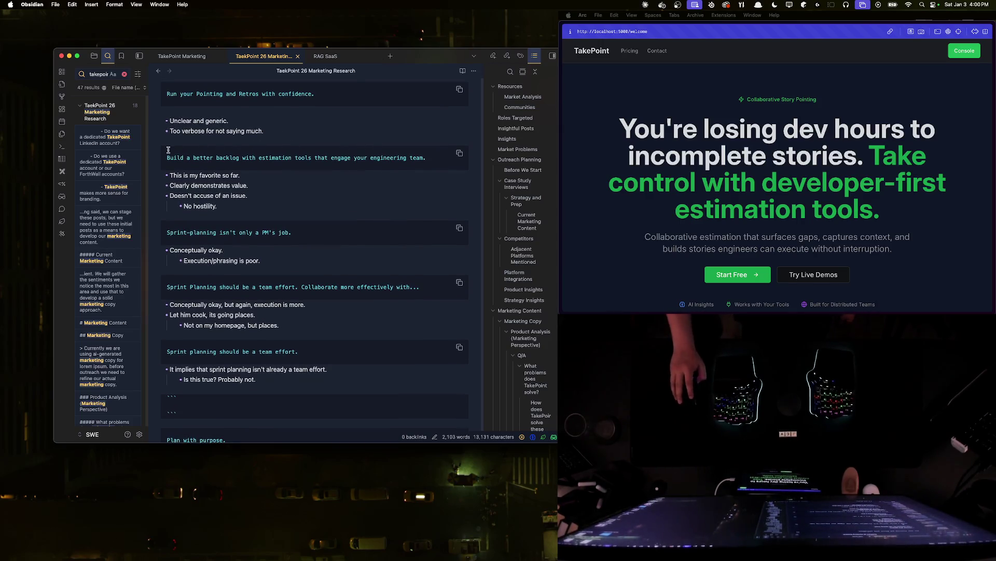
- Try replacing 'better' with 'smarter' in the backlog tagline and undo it
{"action": "key", "text": "shift+Down"}
{"action": "left_click", "coordinate": [369, 154]}
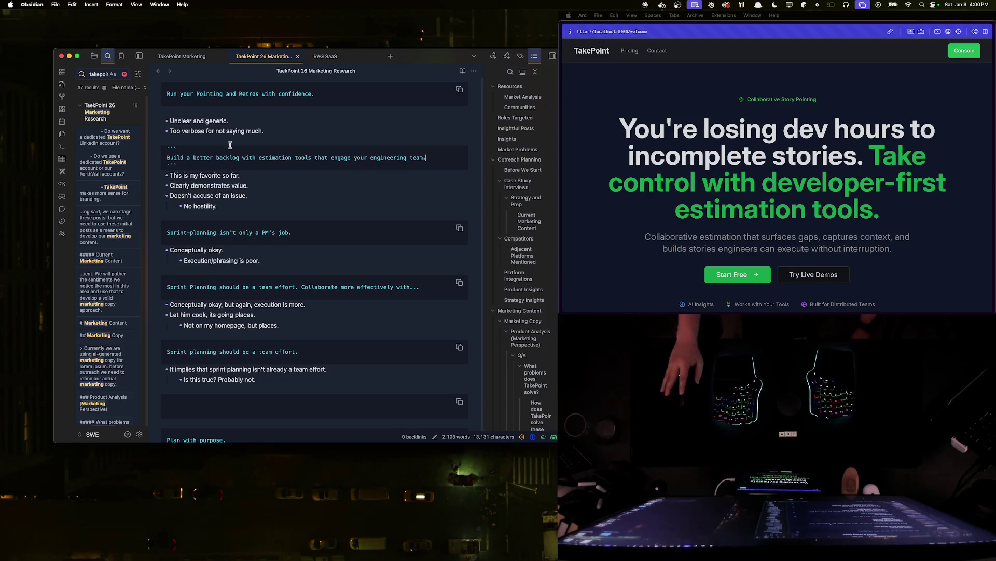
{"action": "double_click", "coordinate": [202, 159]}
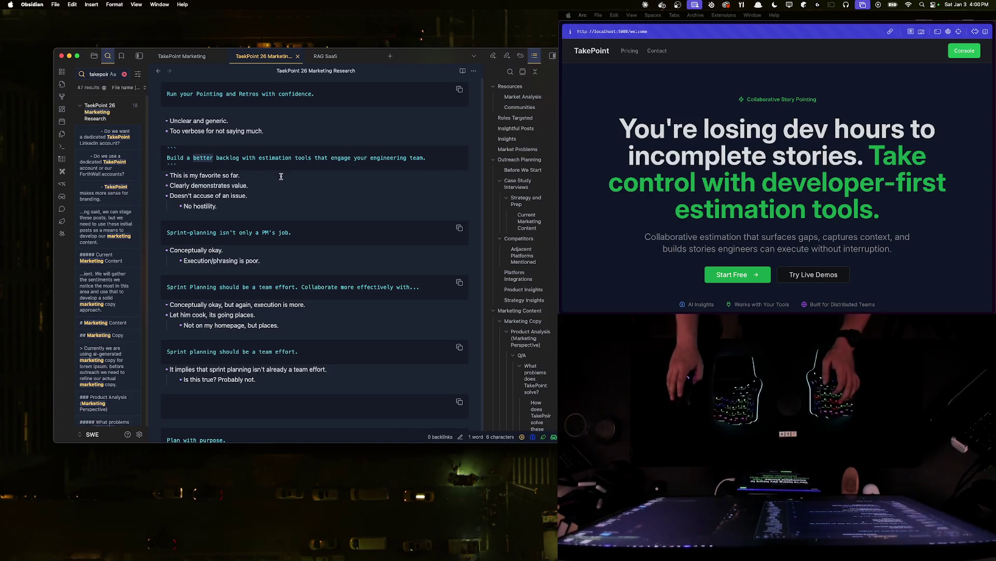
{"action": "type", "text": "smarter"}
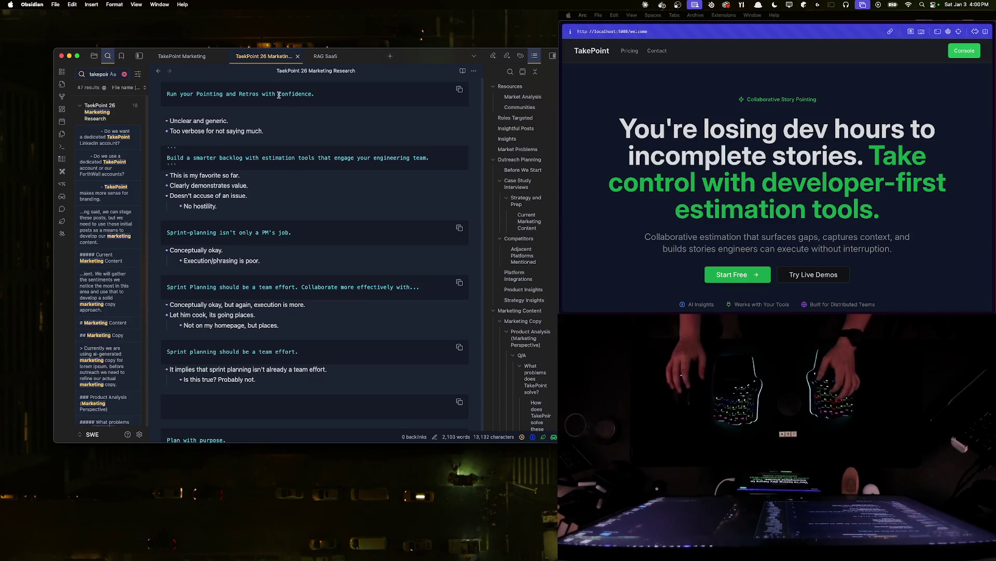
{"action": "key", "text": "super+z"}
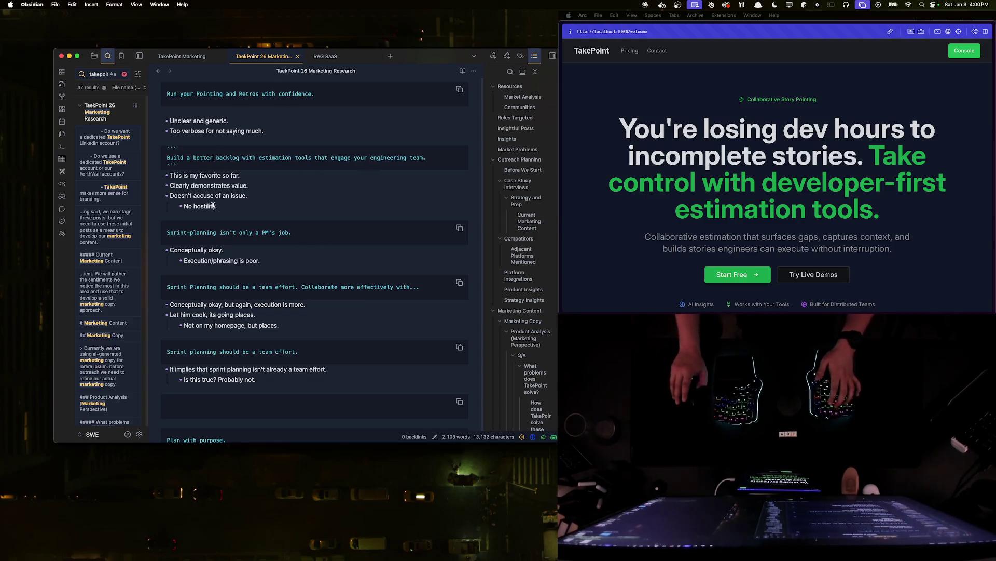
- Add bullet 'Maybe rephrase to *smarter backlog*.' with nested quip 'Smarter. So hot right now.'
{"action": "key", "text": "Return"}
{"action": "key", "text": "shift+Tab"}
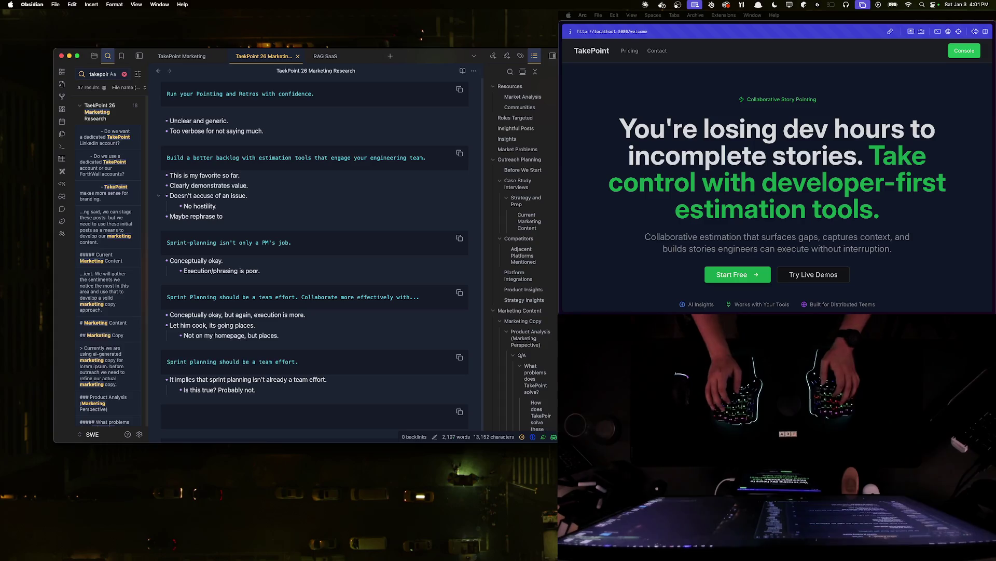
{"action": "type", "text": "marter"}
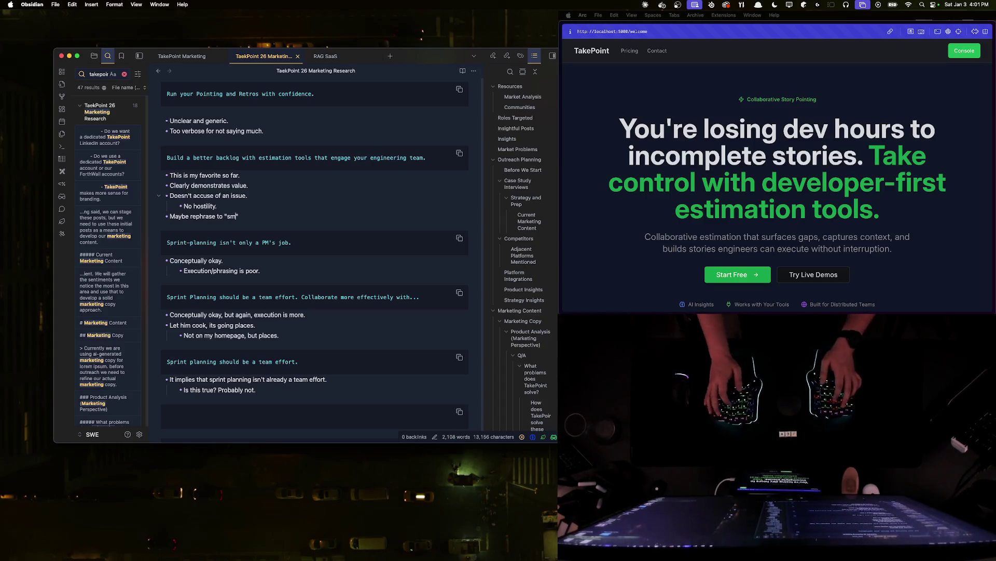
{"action": "type", "text": " backlog"}
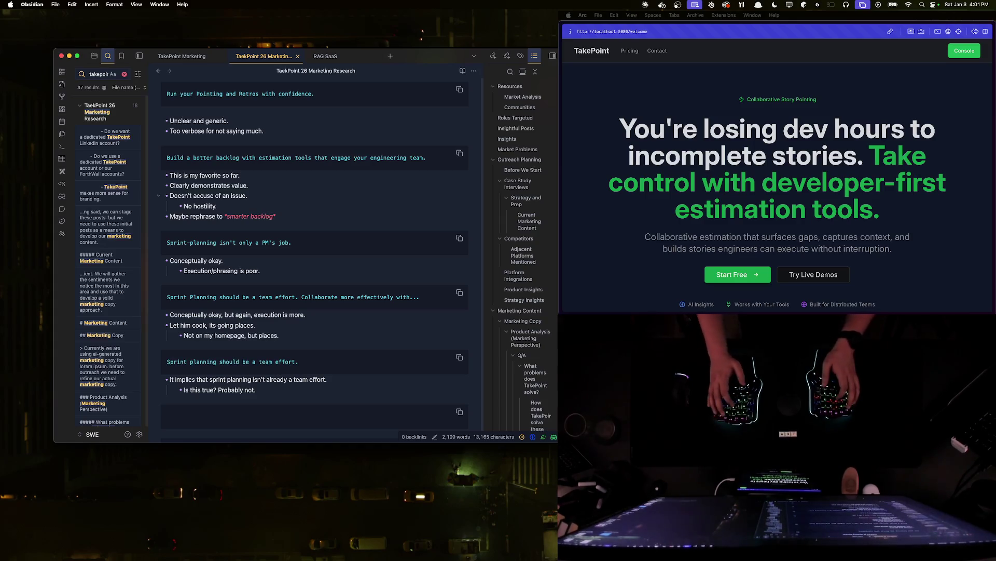
{"action": "type", "text": "."}
{"action": "key", "text": "Return"}
{"action": "key", "text": "Tab"}
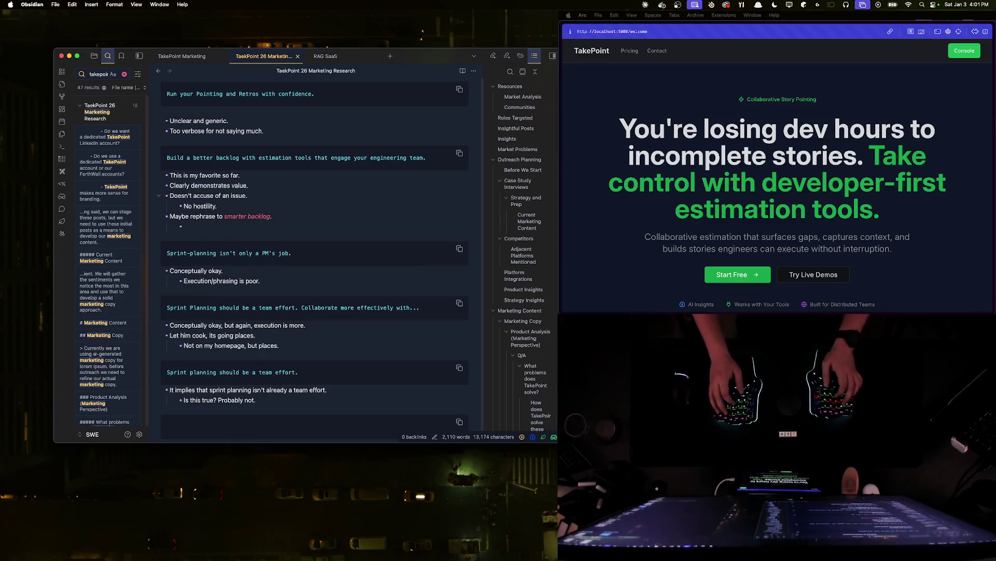
{"action": "type", "text": "Smarter."}
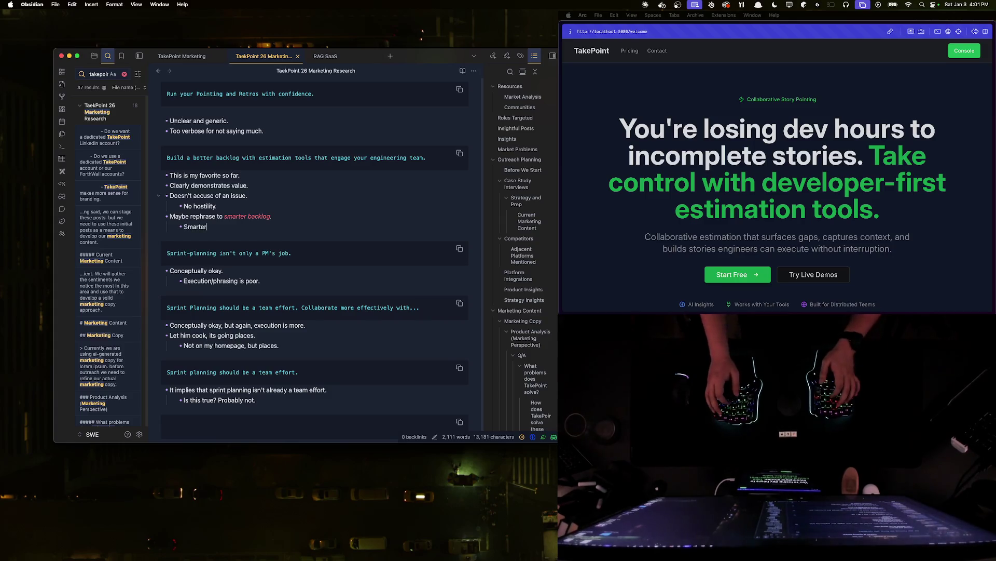
{"action": "type", "text": " So hot right"}
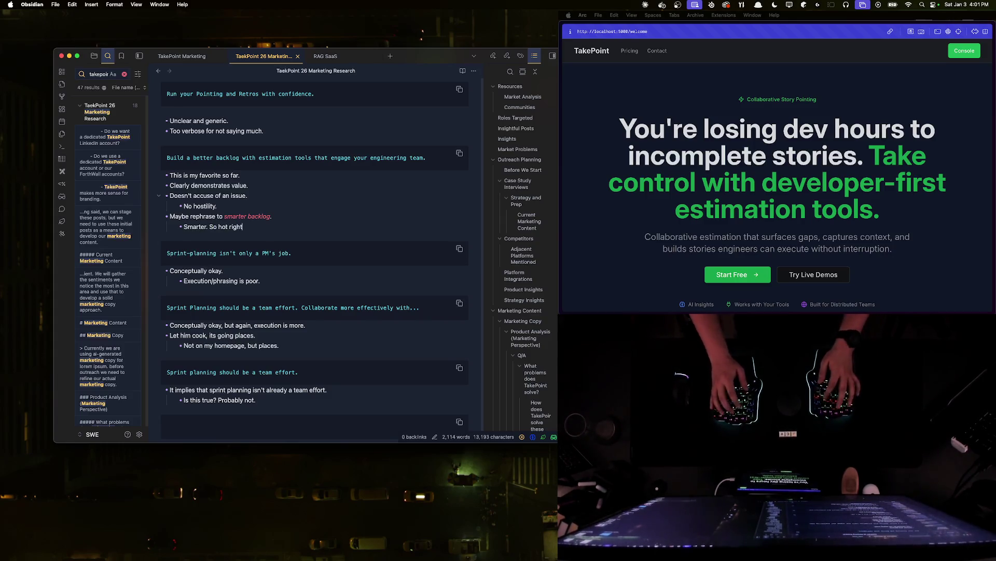
{"action": "type", "text": " now."}
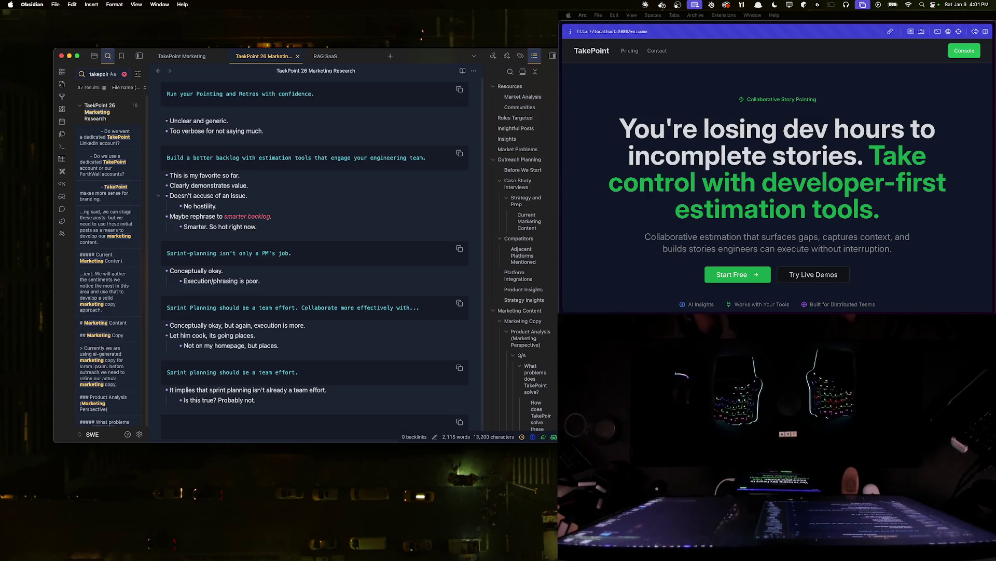
{"action": "key", "text": "ctrl+Up"}
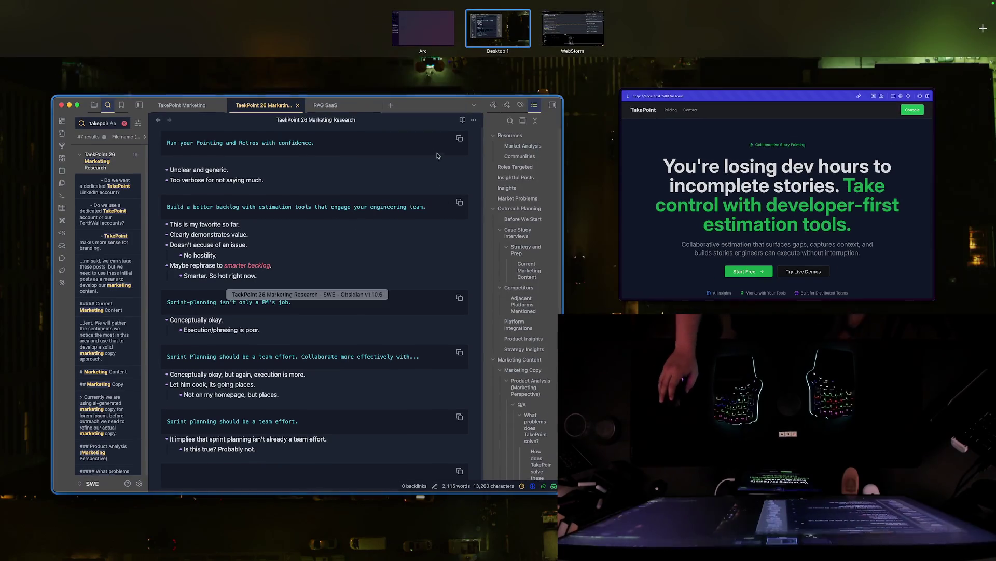
- Return from Mission Control to the note and select the hostility word and the Smarter quip line
{"action": "key", "text": "ctrl+Up"}
{"action": "key", "text": "ctrl+Up"}
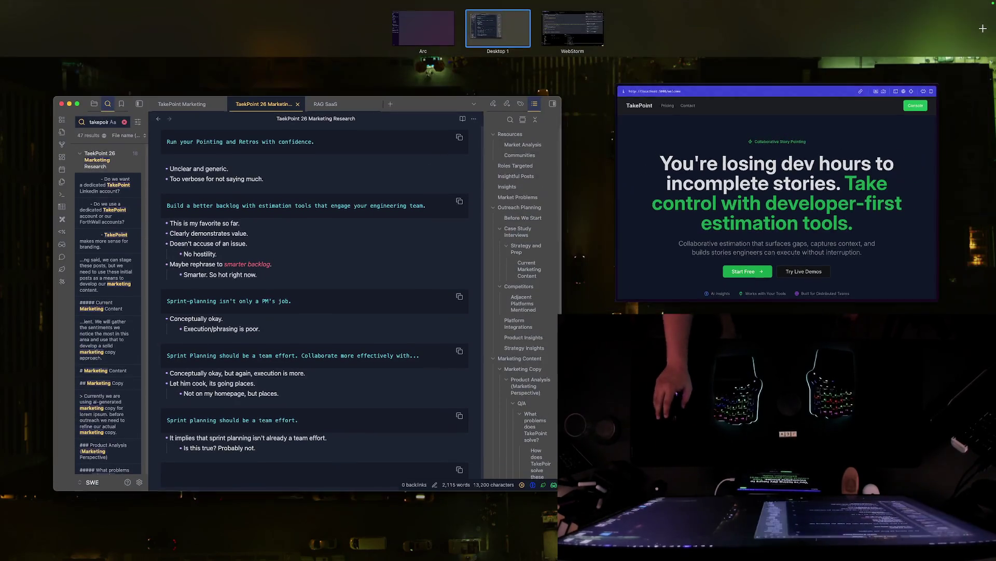
{"action": "key", "text": "ctrl+Up"}
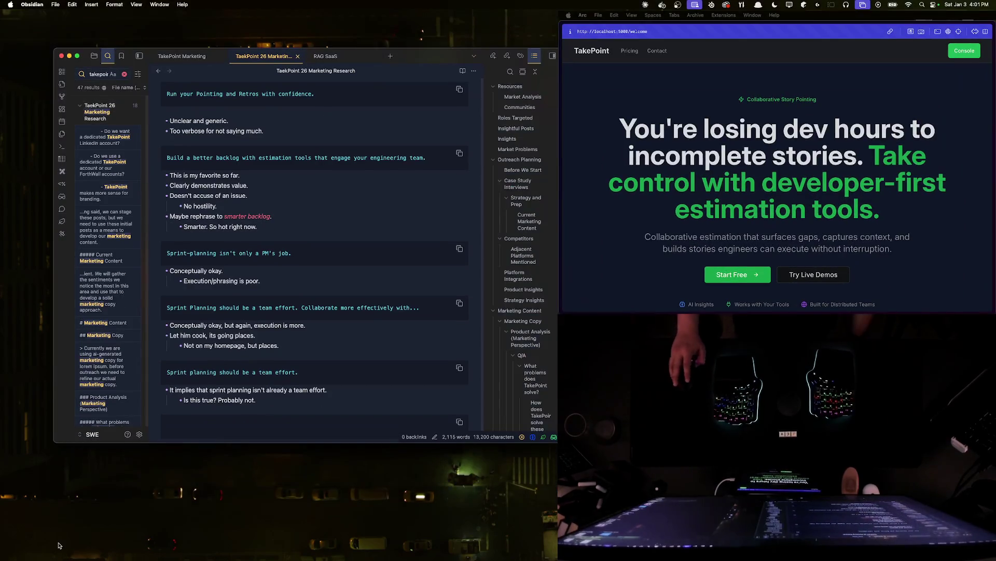
{"action": "key", "text": "super+Tab"}
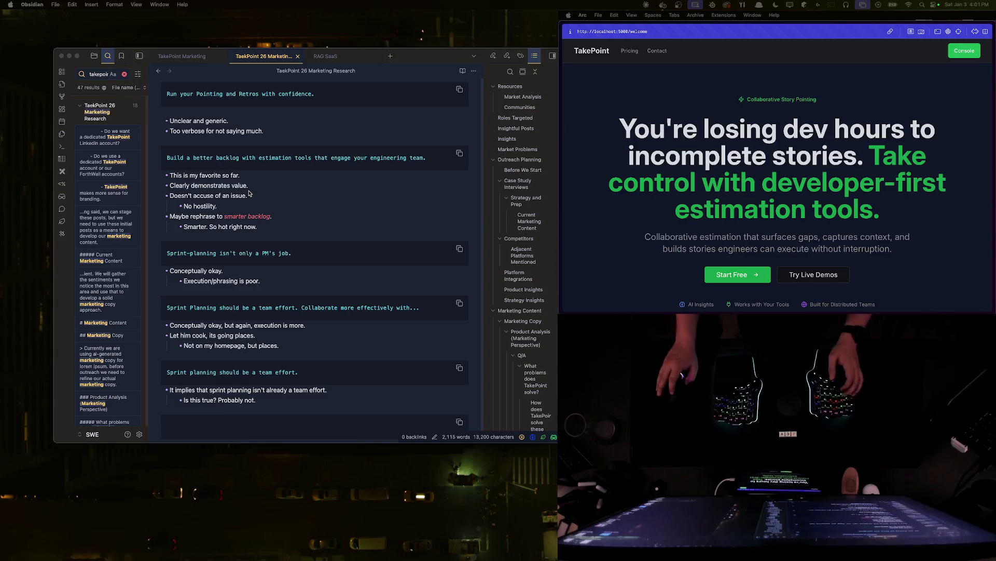
{"action": "left_click", "coordinate": [247, 192]}
{"action": "double_click", "coordinate": [211, 205]}
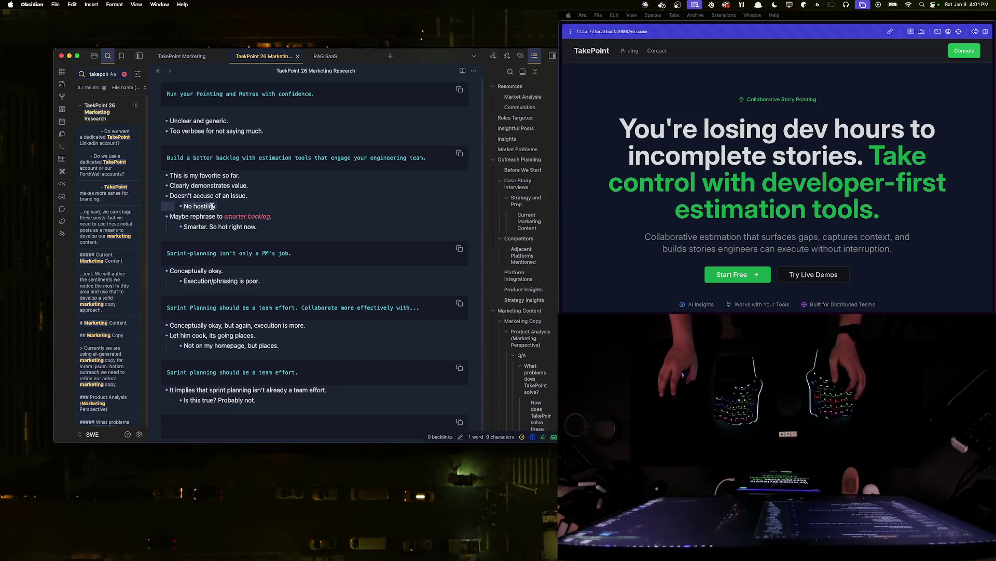
{"action": "triple_click", "coordinate": [235, 226]}
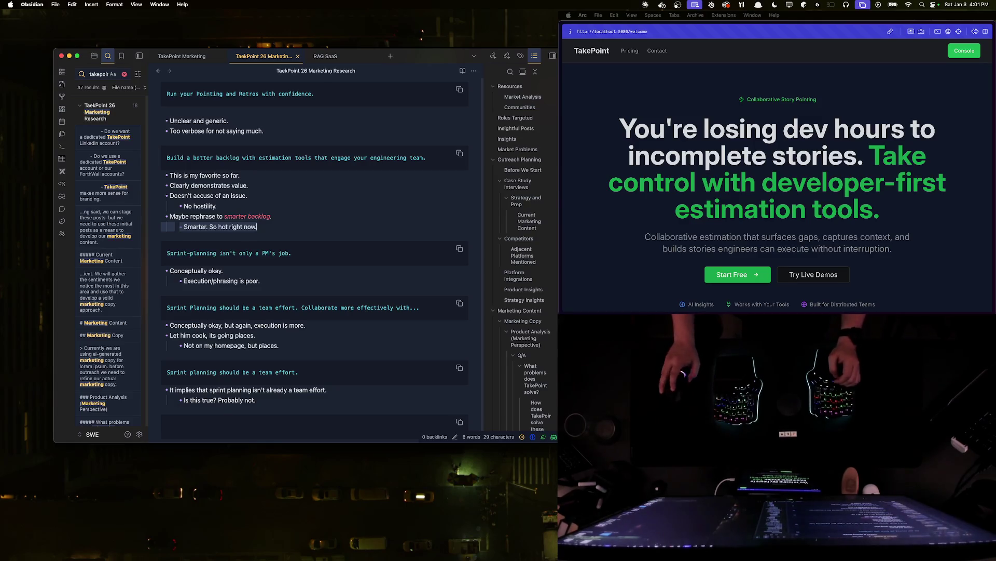
- Leave the tagline notes unchanged and switch to the desktop holding the Arc browser
{"action": "key", "text": "super+Tab"}
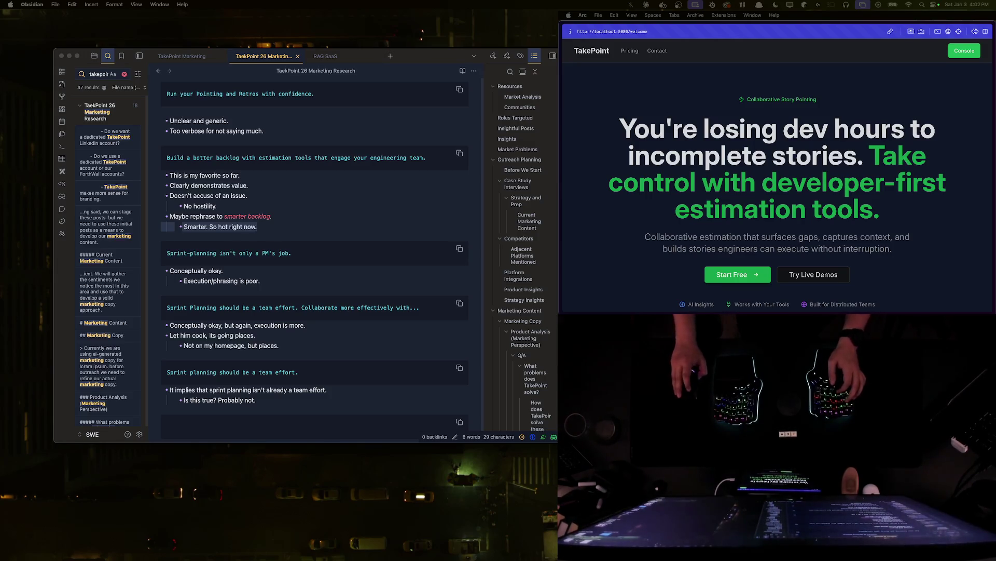
{"action": "left_click", "coordinate": [318, 225]}
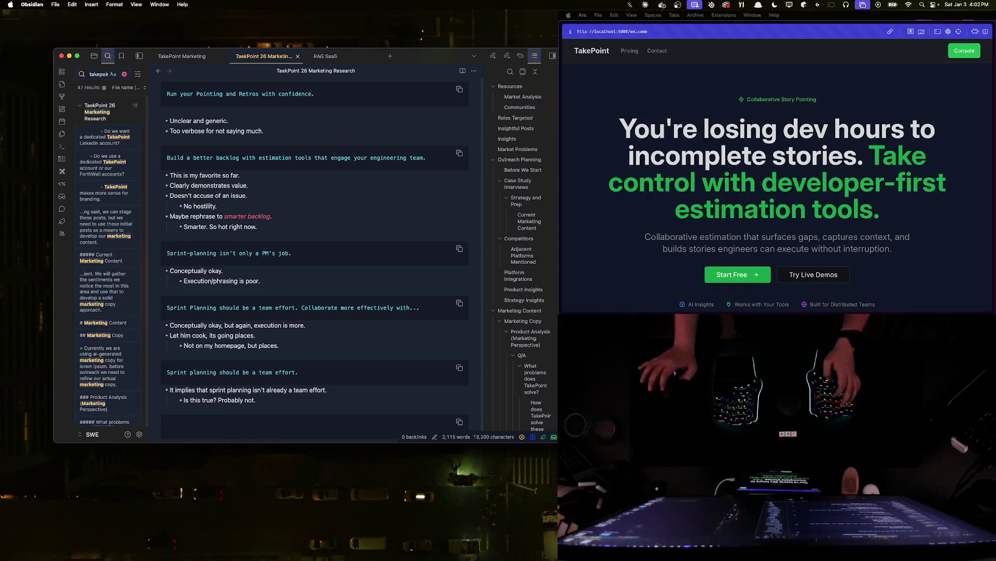
{"action": "key", "text": "super+Tab"}
{"action": "key", "text": "super+Tab"}
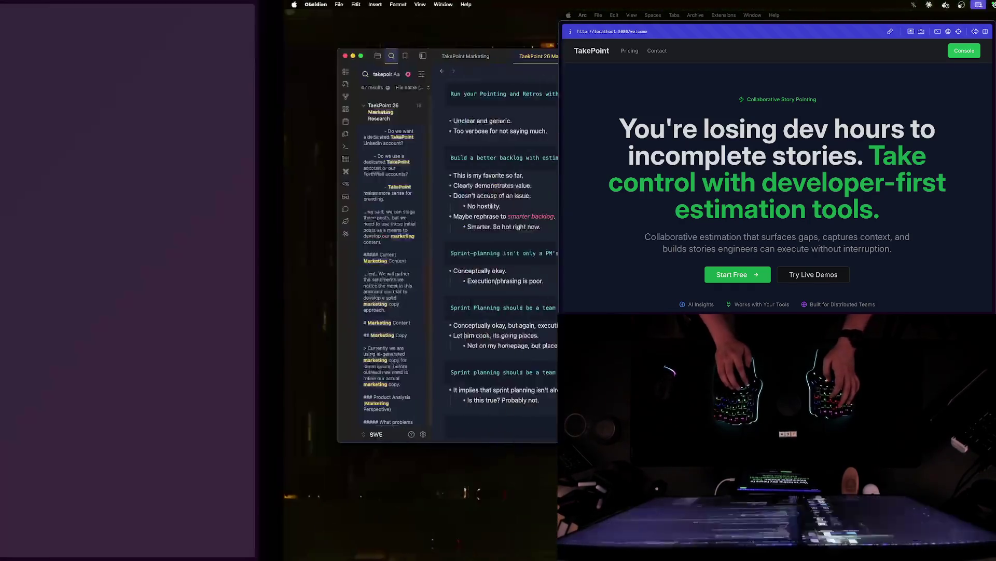
- Search Google for 'peacekeeping mission tarkov' and open the Fandom wiki result
{"action": "left_click", "coordinate": [24, 216]}
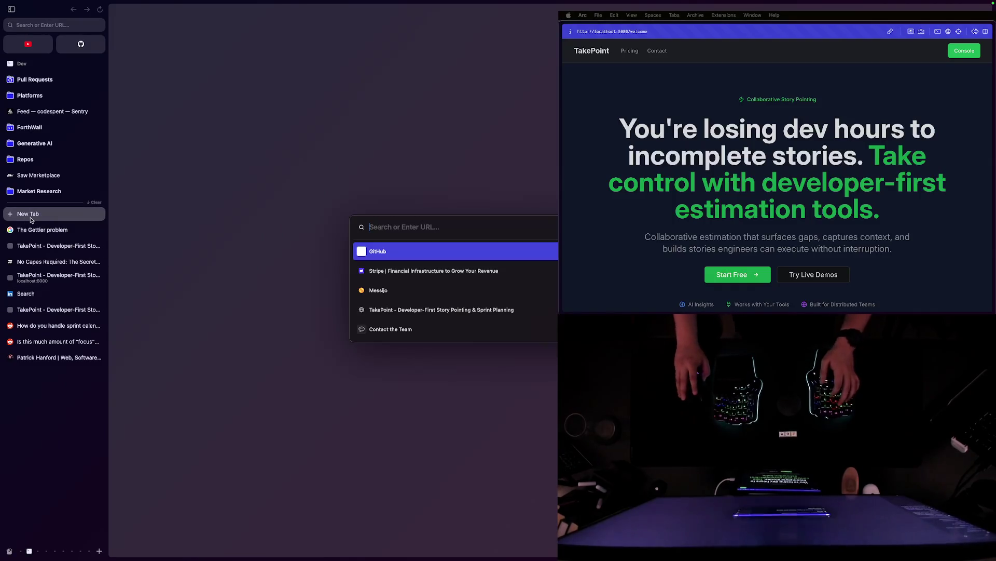
{"action": "type", "text": "peacekeeping m"}
{"action": "key", "text": "Return"}
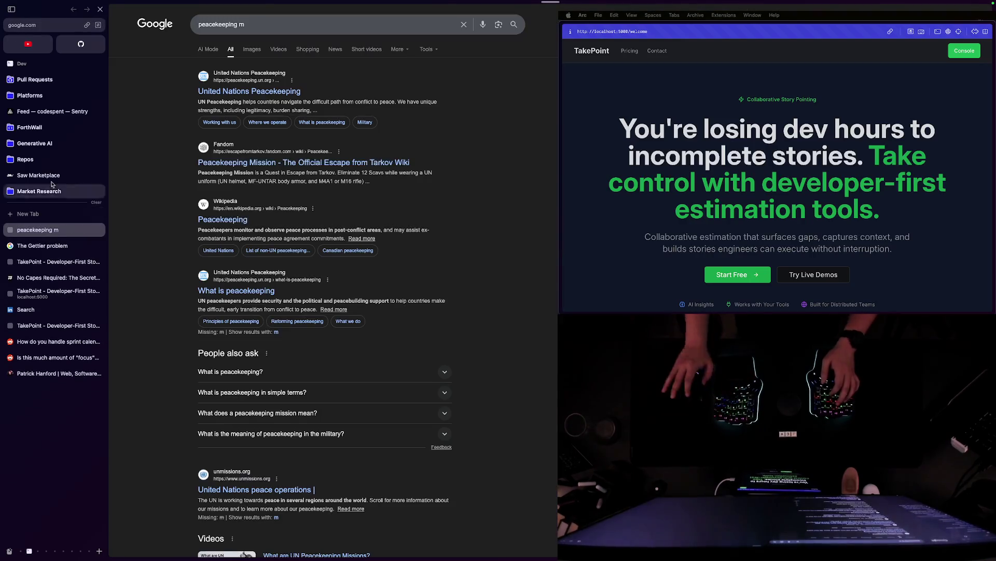
{"action": "left_click", "coordinate": [298, 32]}
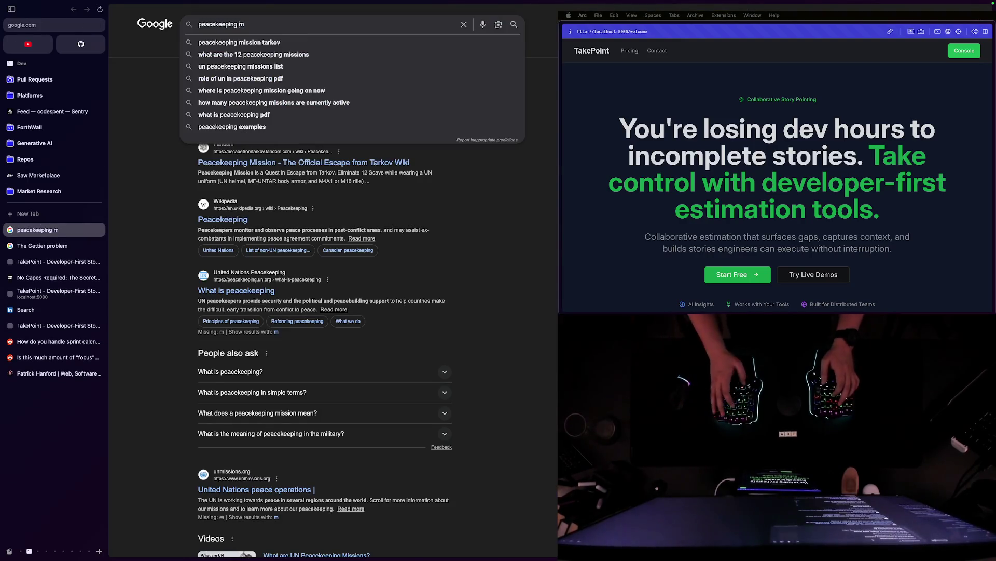
{"action": "key", "text": "Down"}
{"action": "key", "text": "Return"}
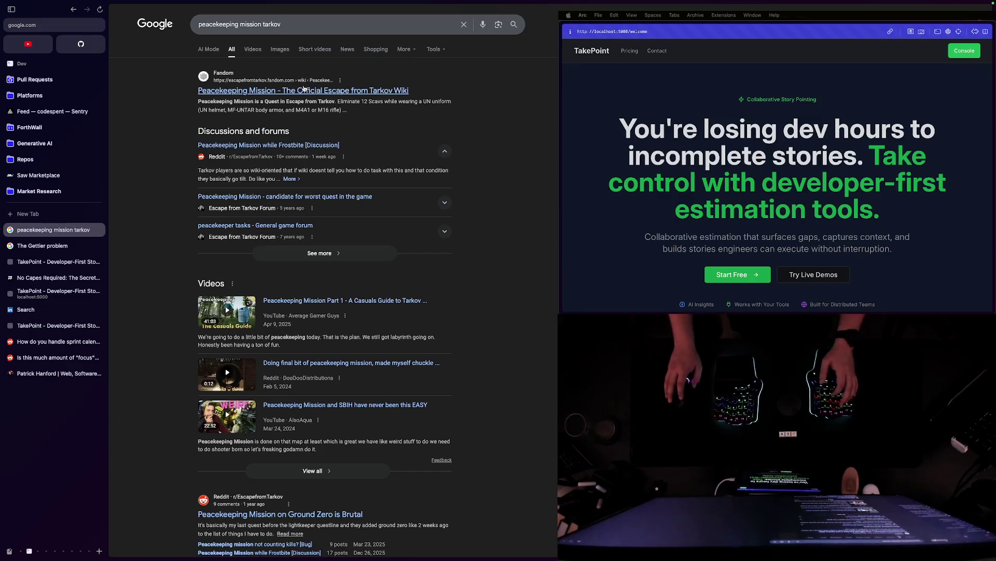
{"action": "left_click", "coordinate": [303, 90]}
- Skim the wiki's Dialogue paragraph and Objectives list by selecting and clearing rows
{"action": "triple_click", "coordinate": [198, 268]}
{"action": "left_click", "coordinate": [239, 312]}
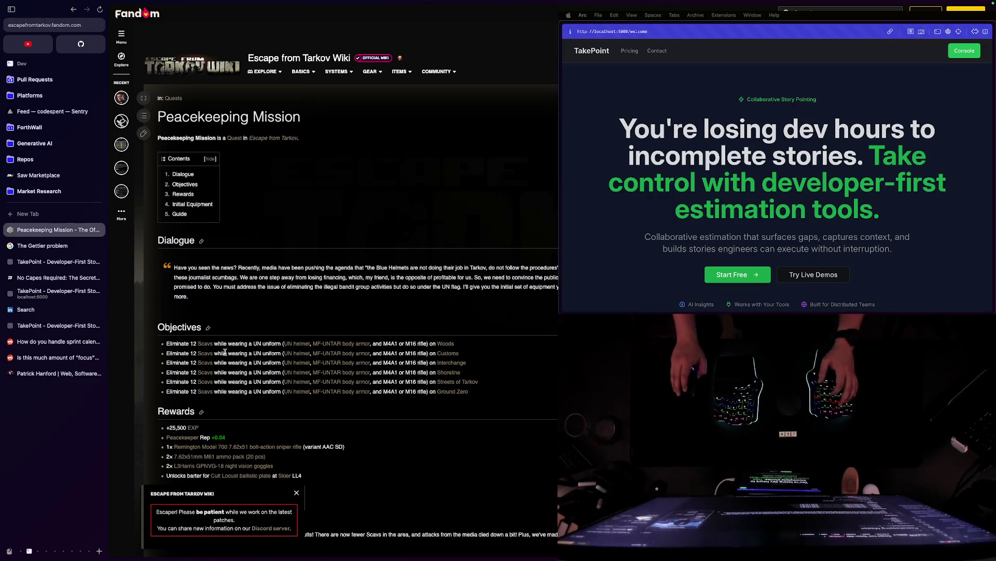
{"action": "left_click", "coordinate": [475, 394]}
{"action": "mouse_move", "coordinate": [168, 340]}
{"action": "left_mouse_down"}
{"action": "mouse_move", "coordinate": [475, 394]}
{"action": "mouse_move", "coordinate": [167, 340]}
{"action": "left_mouse_up"}
{"action": "left_click", "coordinate": [426, 377]}
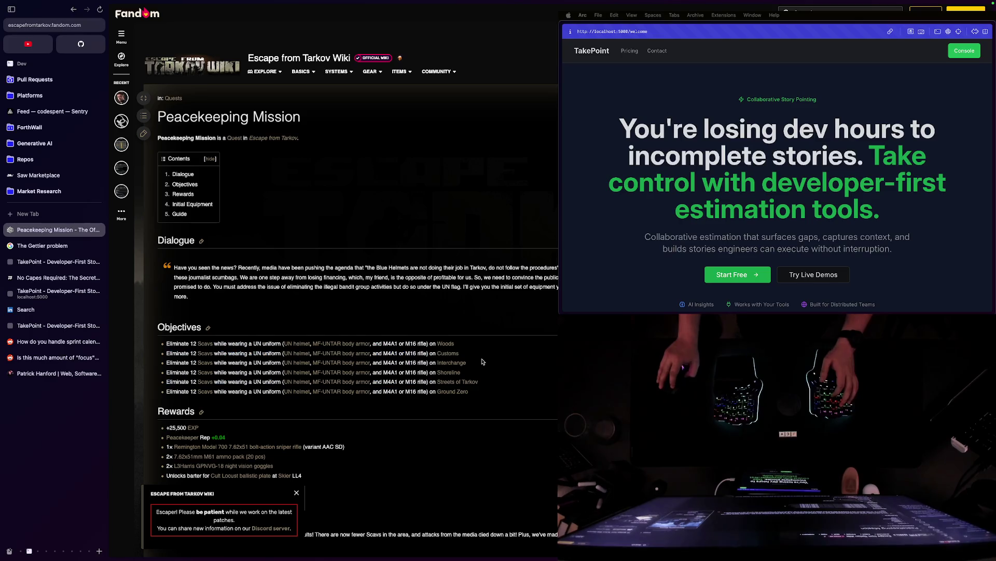
{"action": "left_click_drag", "start_coordinate": [495, 374], "coordinate": [234, 352]}
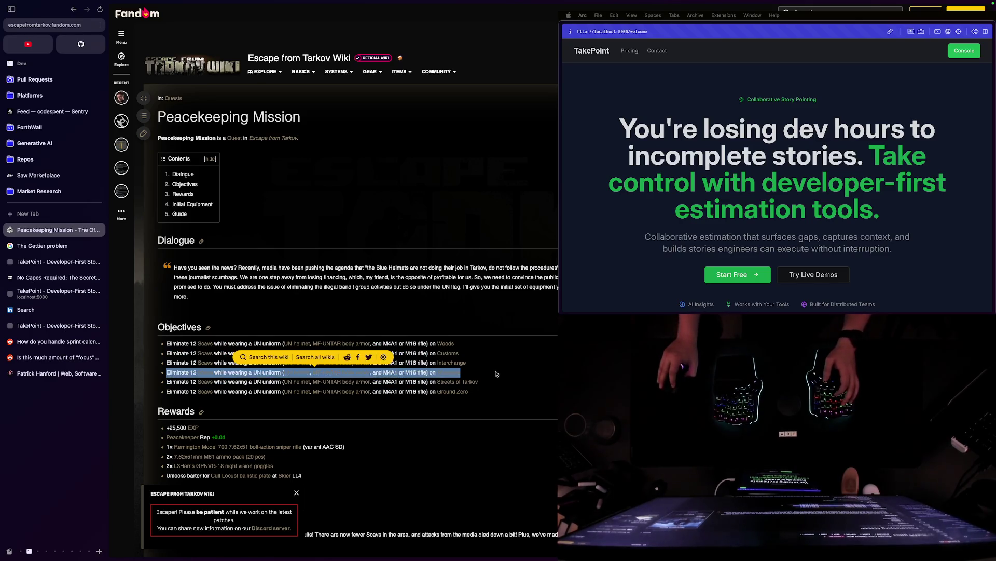
{"action": "left_click", "coordinate": [522, 357]}
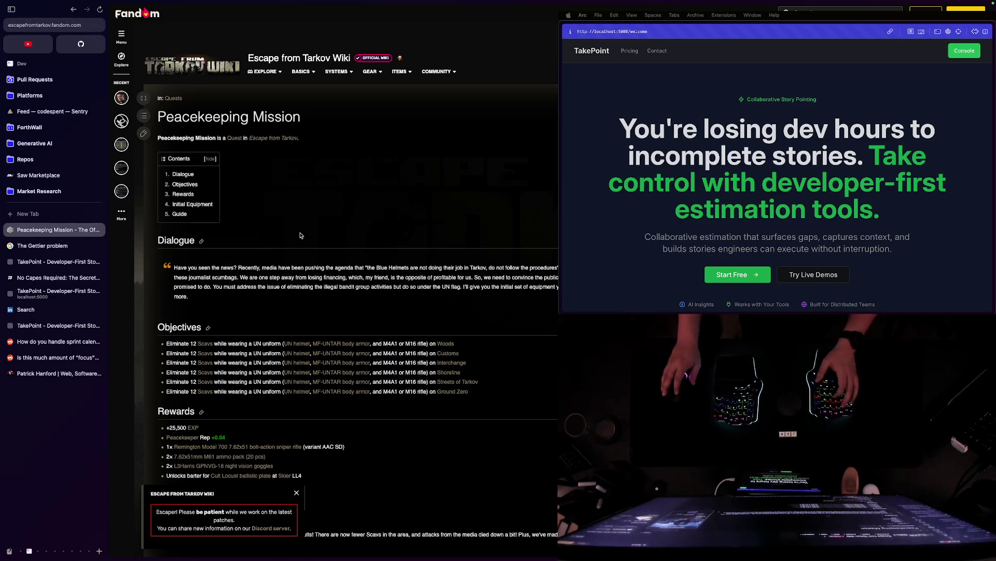
- Close the Peacekeeping Mission and Gettier problem tabs, leaving the TakePoint dashboard
{"action": "key", "text": "super+w"}
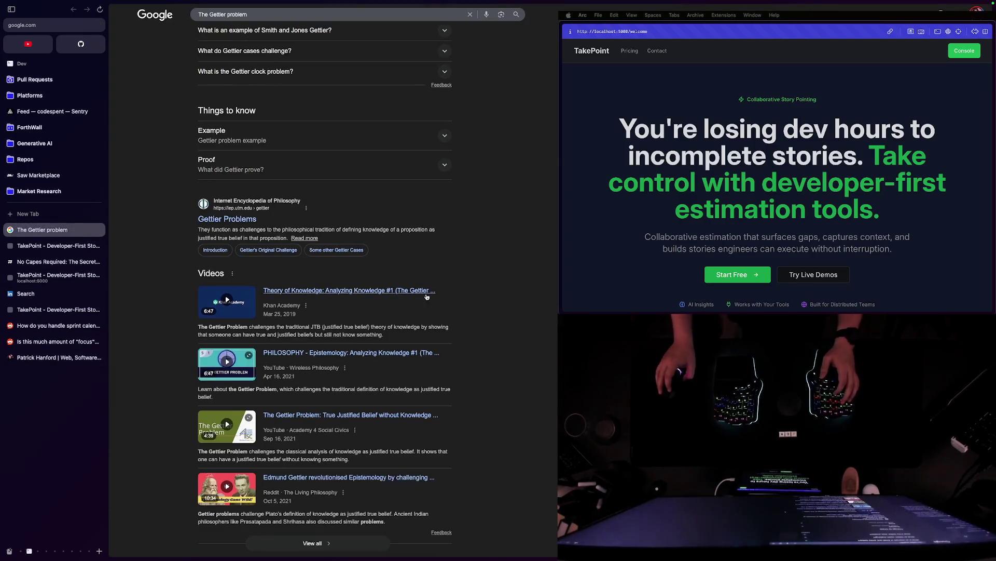
{"action": "key", "text": "super+w"}
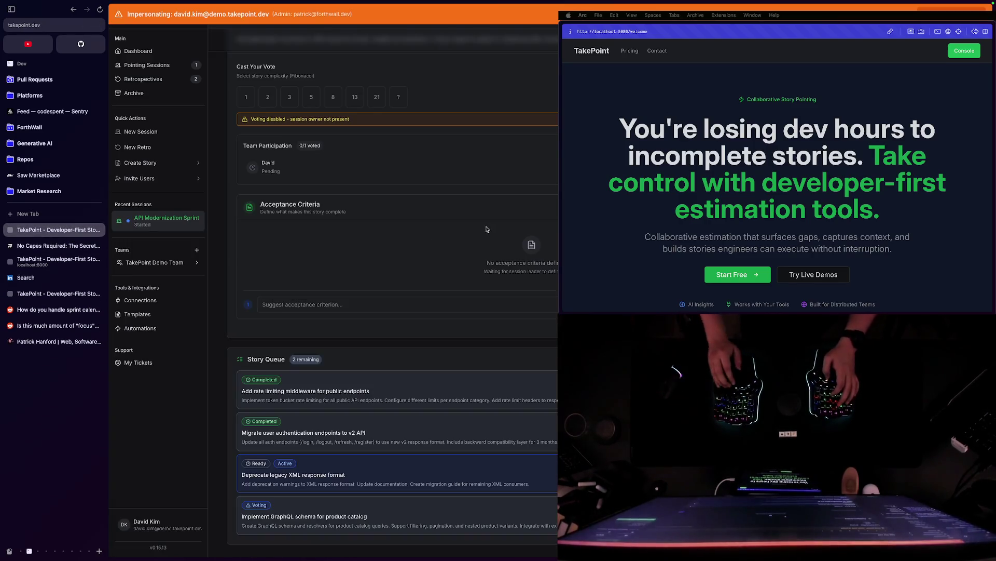
- Bring the TakePoint 26 Marketing Research note forward, then reveal the desktop with F11
{"action": "key", "text": "super+Tab"}
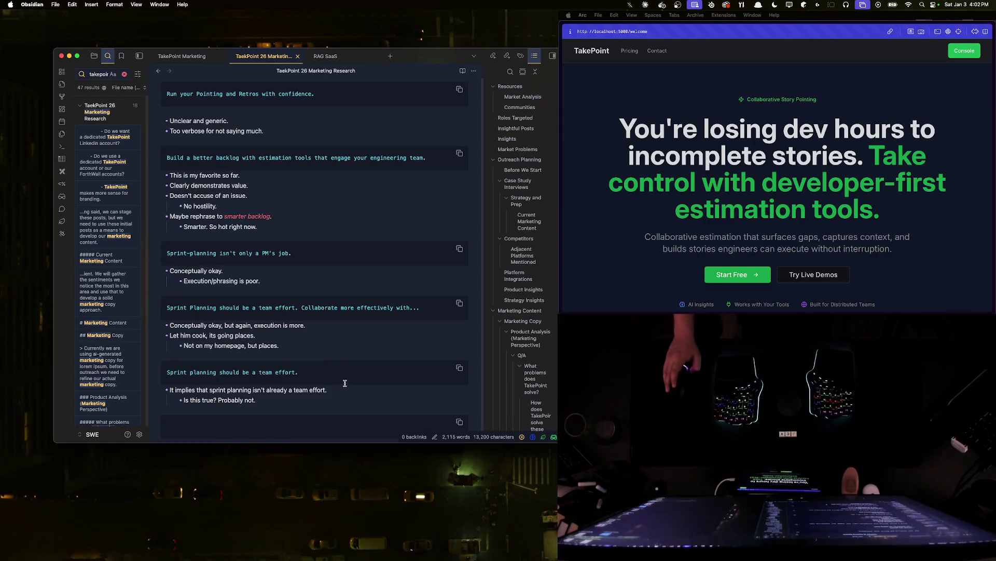
{"action": "key", "text": "super+Tab"}
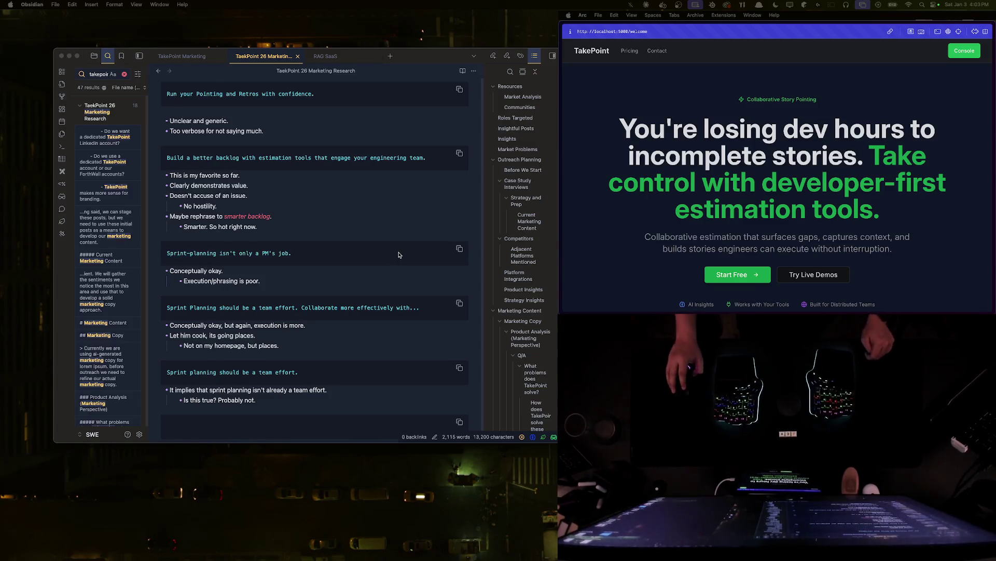
{"action": "left_click", "coordinate": [367, 271]}
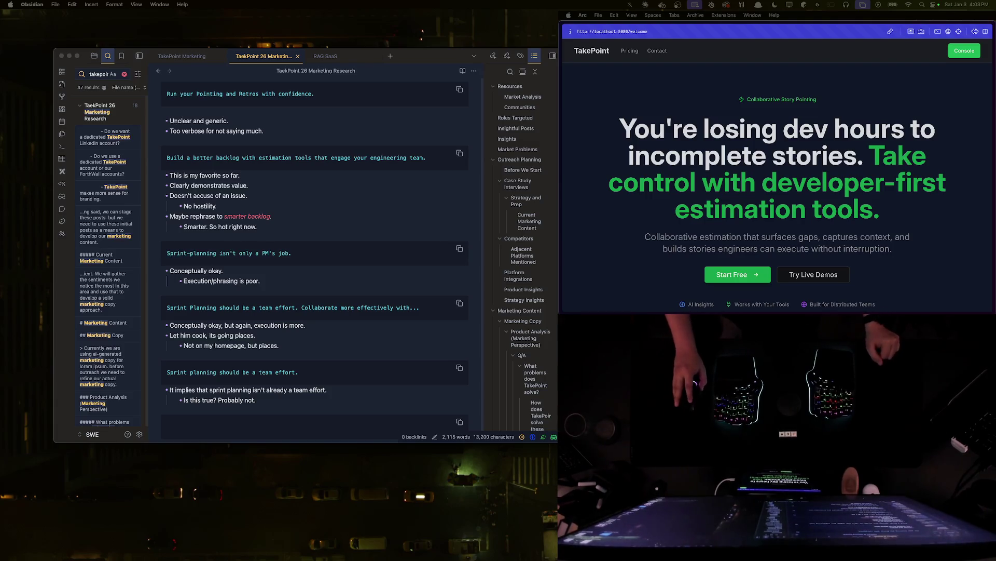
{"action": "key", "text": "F11"}
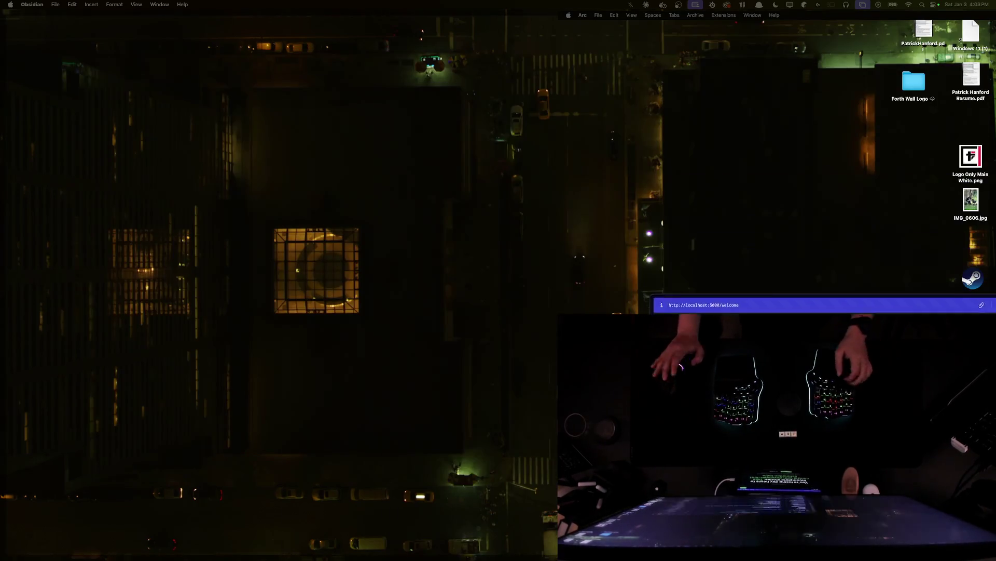
- Restore the windows and drag the research note window into the top-left corner beside Arc
{"action": "key", "text": "F11"}
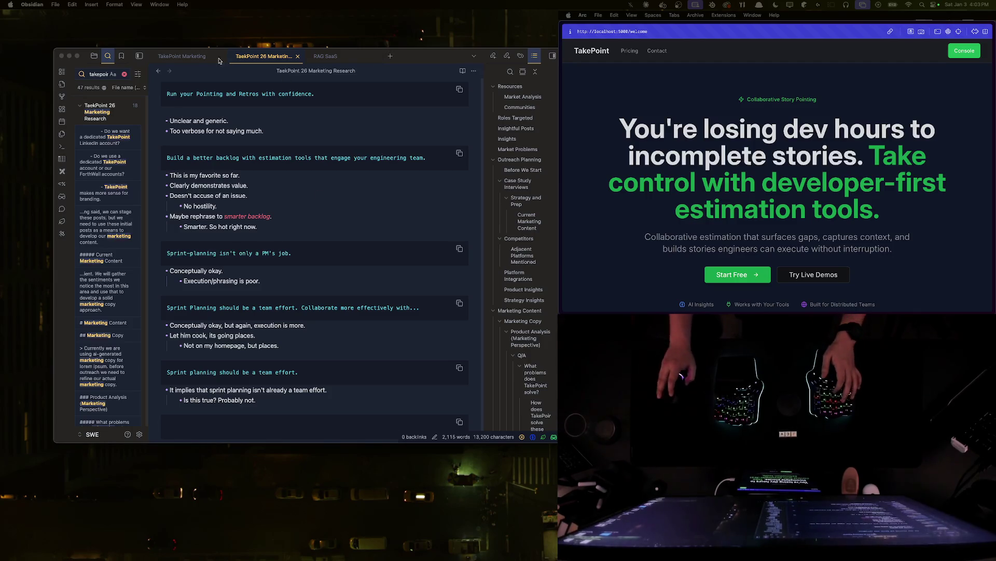
{"action": "left_click_drag", "start_coordinate": [418, 61], "coordinate": [385, 31]}
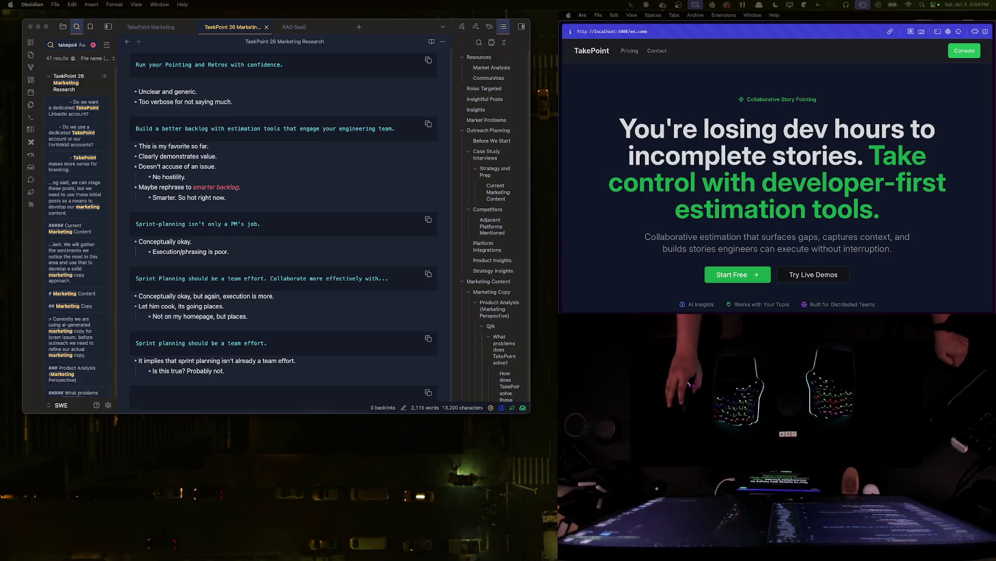
{"action": "left_click", "coordinate": [22, 436]}
{"action": "left_click_drag", "start_coordinate": [347, 184], "coordinate": [384, 59]}
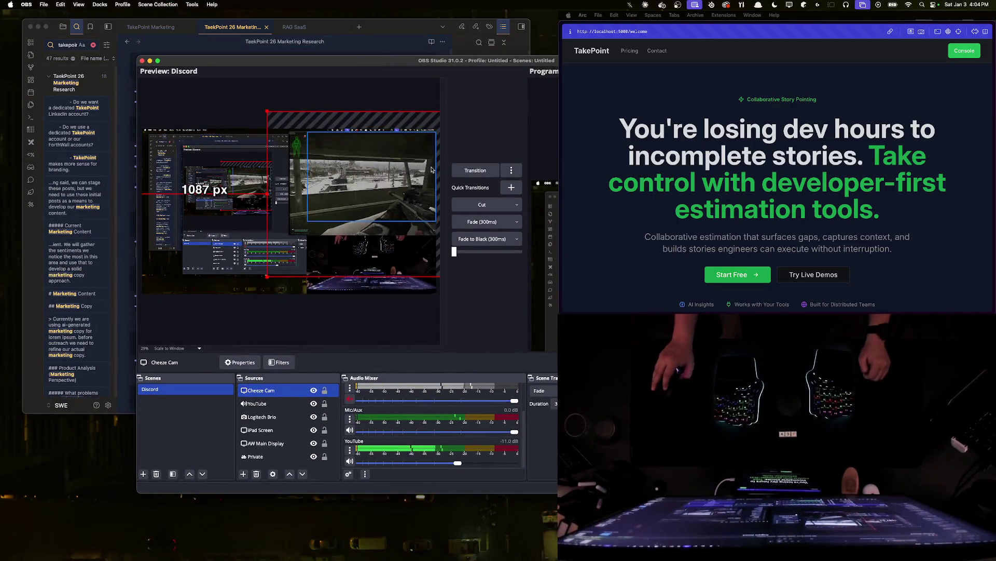
{"action": "key", "text": "super+w"}
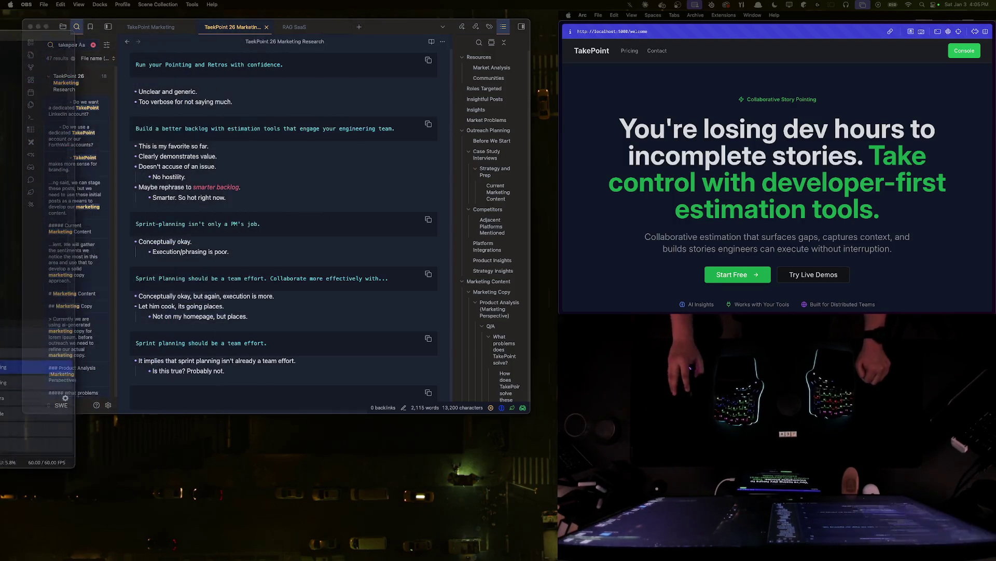
{"action": "key", "text": "ctrl+Up"}
{"action": "key", "text": "ctrl+Up"}
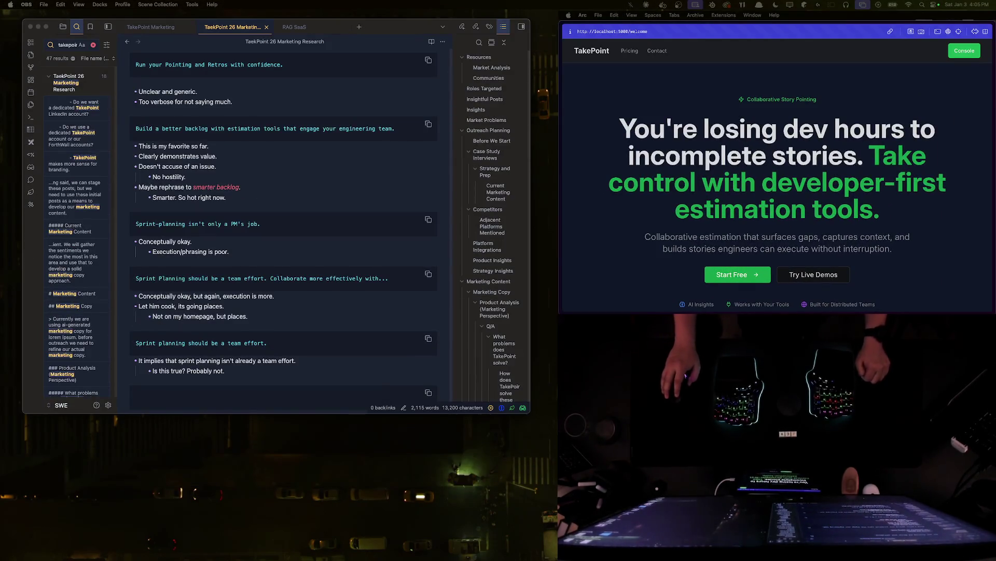
{"action": "key", "text": "F11"}
{"action": "key", "text": "F11"}
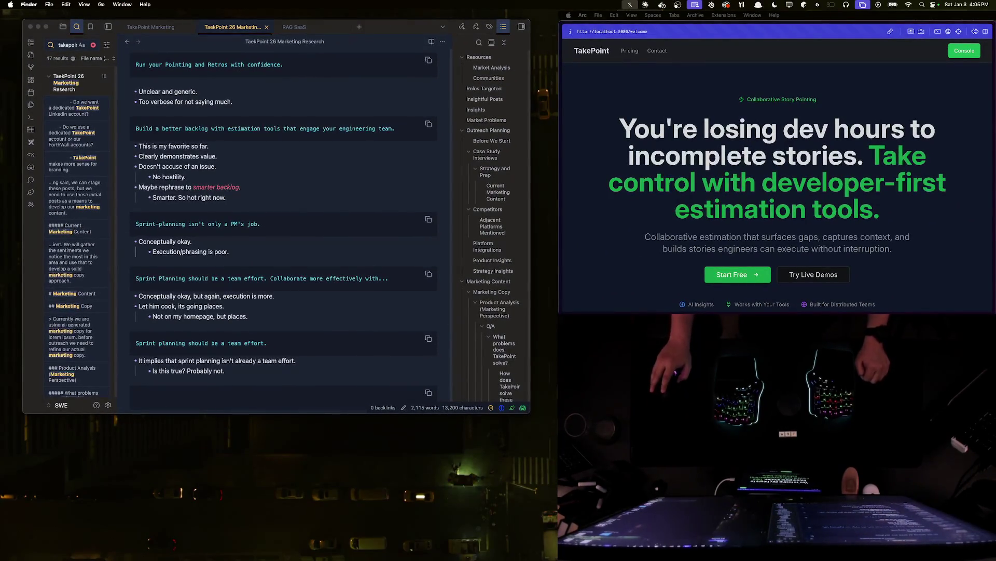
{"action": "left_click", "coordinate": [375, 174]}
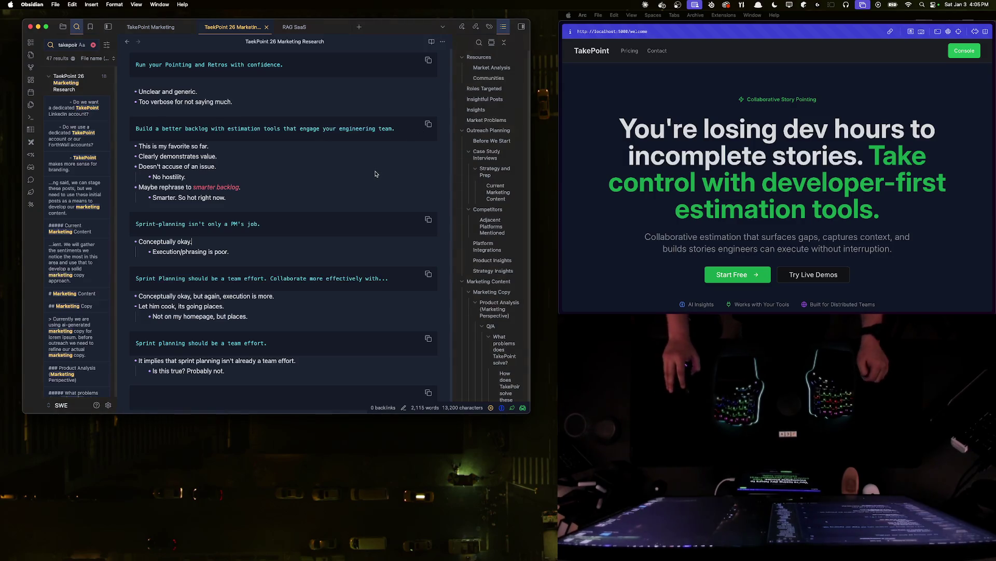
- Launch Discord via Spotlight ('disco'), glance at the Friends window, hide it and refocus the note
{"action": "key", "text": "super+space"}
{"action": "type", "text": "disco"}
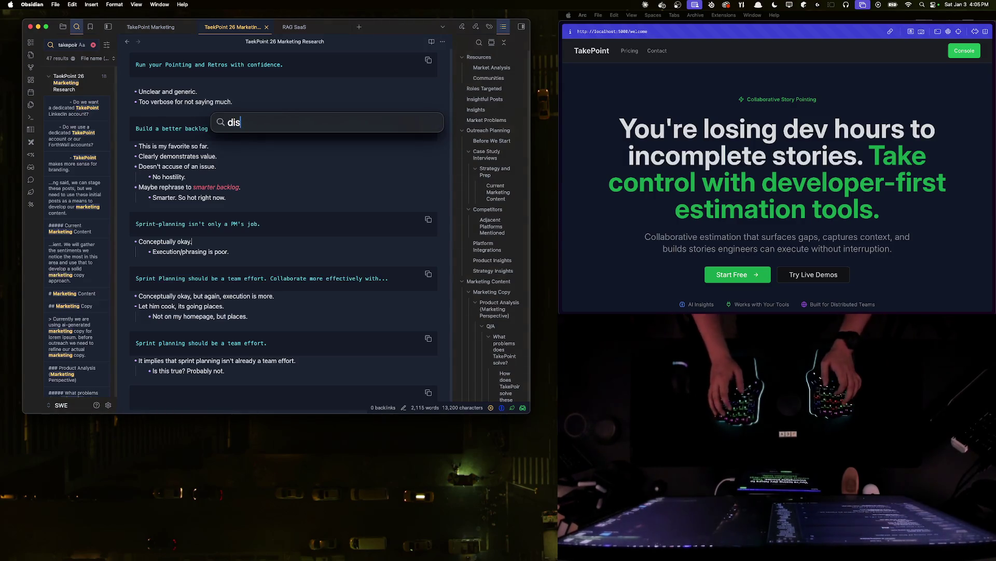
{"action": "key", "text": "Return"}
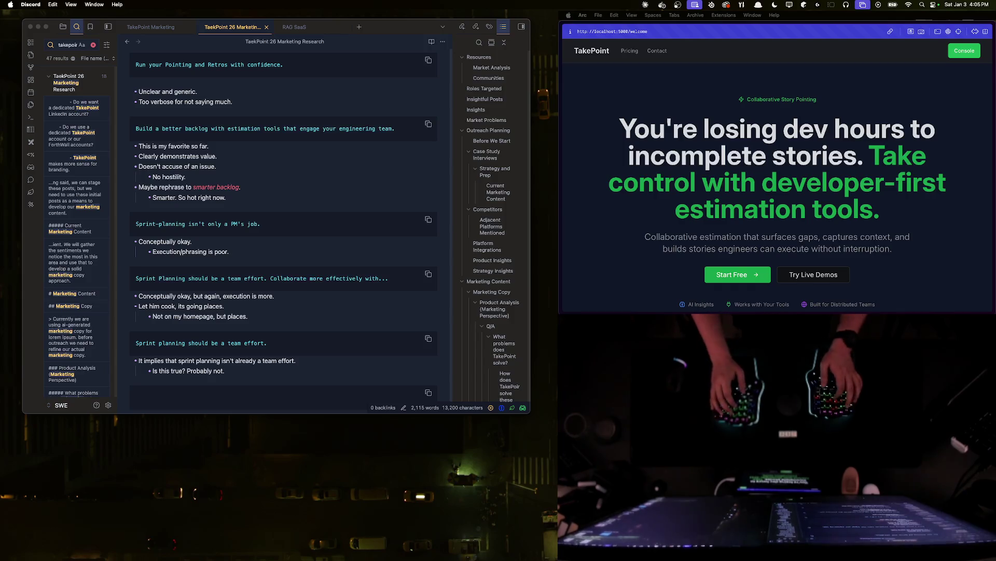
{"action": "key", "text": "super+Tab"}
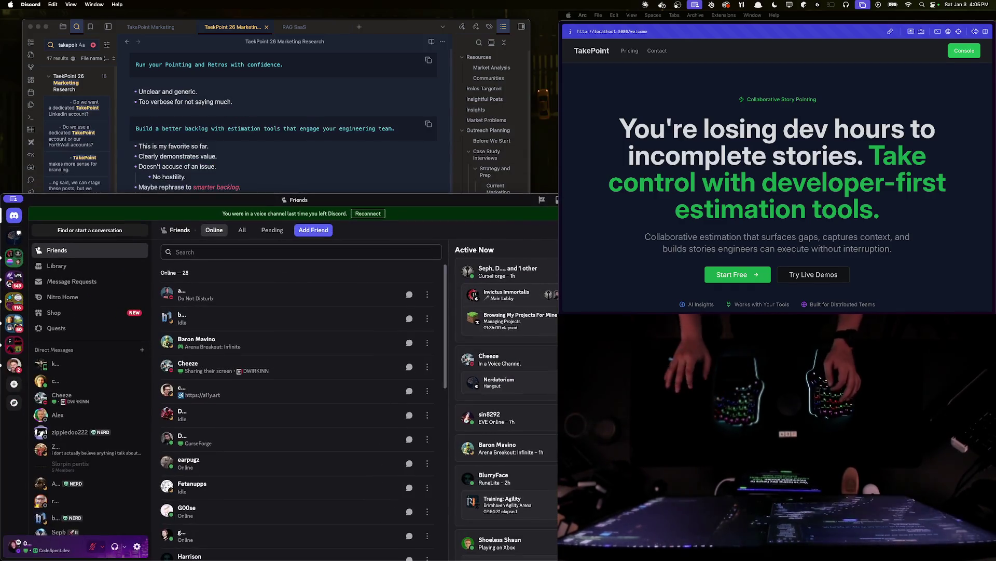
{"action": "key", "text": "super+w"}
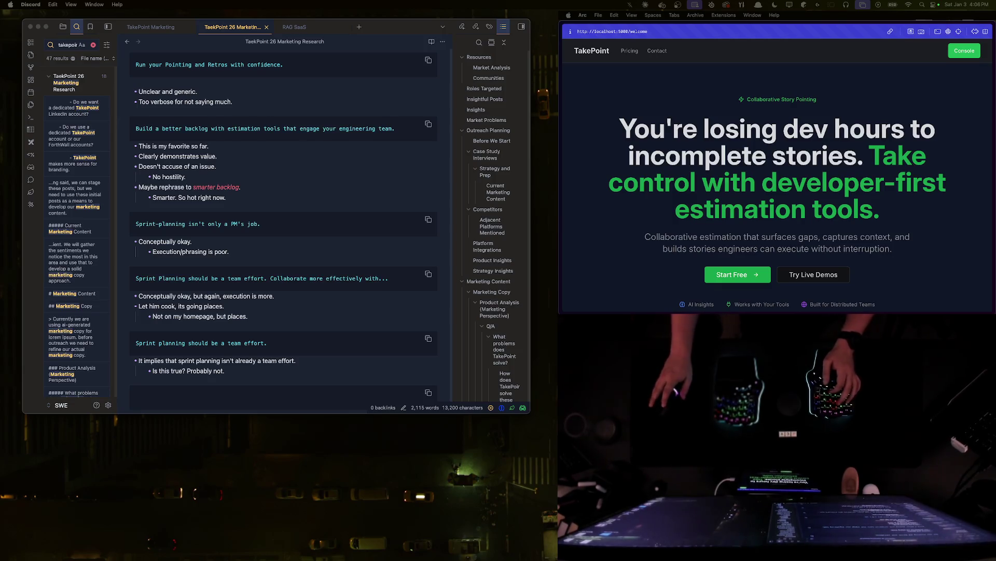
{"action": "left_click", "coordinate": [277, 241]}
{"action": "scroll", "coordinate": [280, 260], "scroll_direction": "down", "scroll_amount": 1}
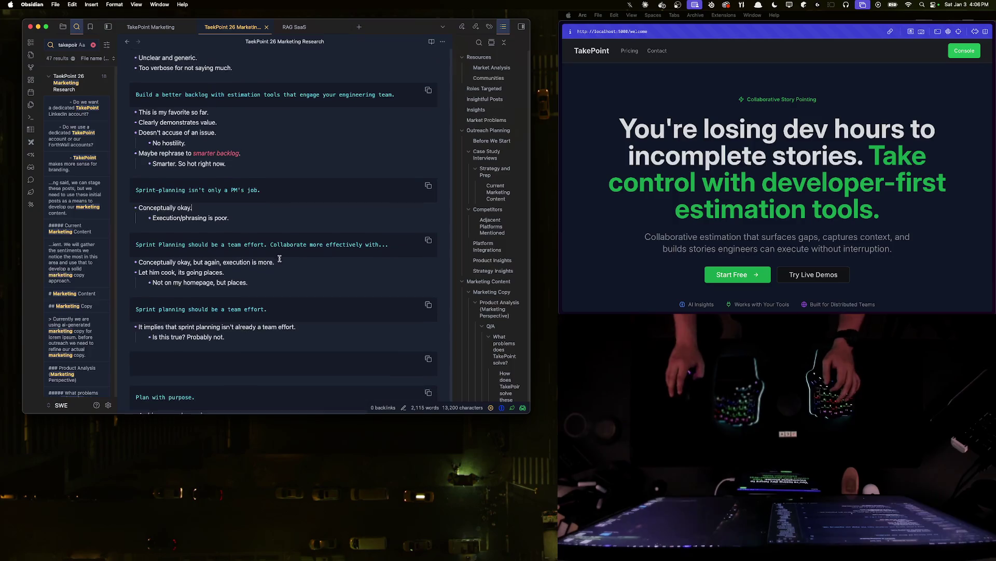
{"action": "scroll", "coordinate": [280, 259], "scroll_direction": "down", "scroll_amount": 1}
- Place the caret in the empty code block below the 'Sprint planning should be a team effort.' critique
{"action": "left_click", "coordinate": [258, 249]}
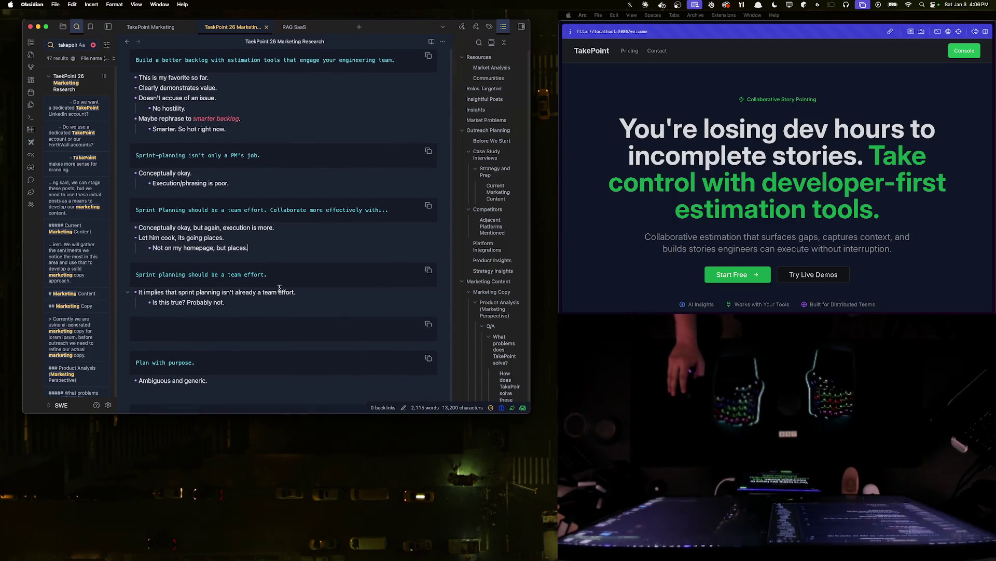
{"action": "scroll", "coordinate": [279, 289], "scroll_direction": "down", "scroll_amount": 3}
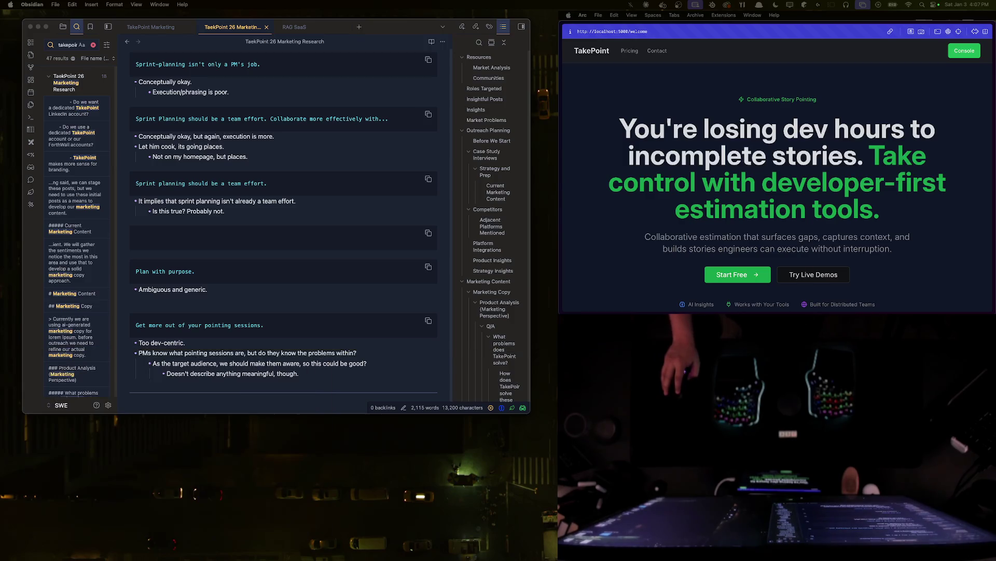
{"action": "left_click", "coordinate": [224, 232]}
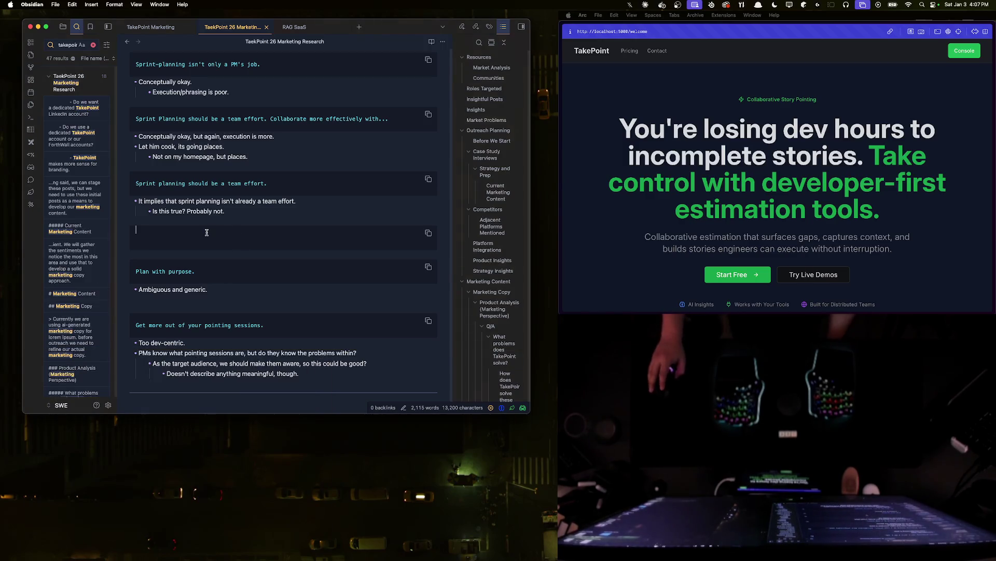
- Move around the empty fenced block under the 'Is this true? Probably not.' bullet and reopen it for editing
{"action": "key", "text": "Down"}
{"action": "key", "text": "Down"}
{"action": "key", "text": "Down"}
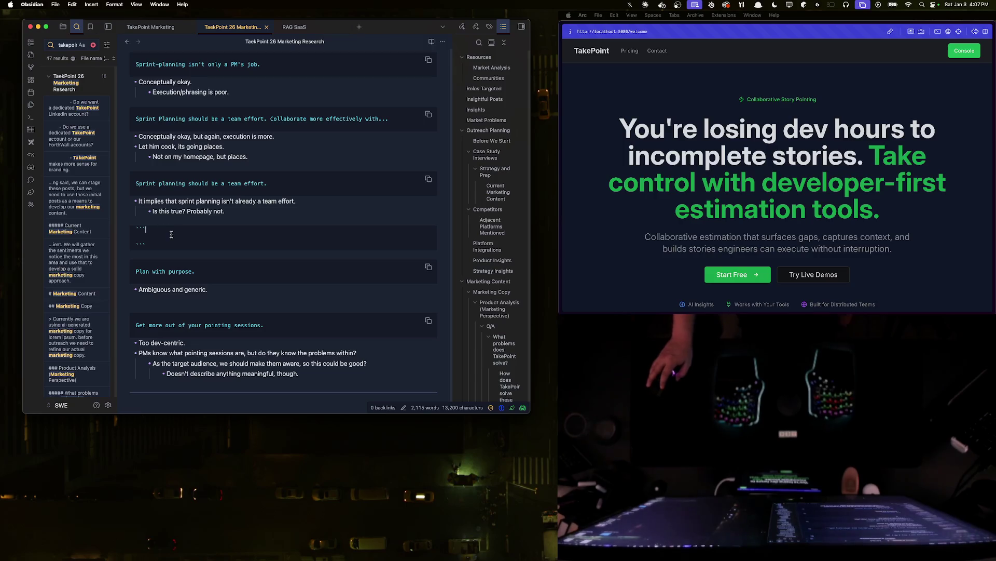
{"action": "key", "text": "Up"}
{"action": "key", "text": "Up"}
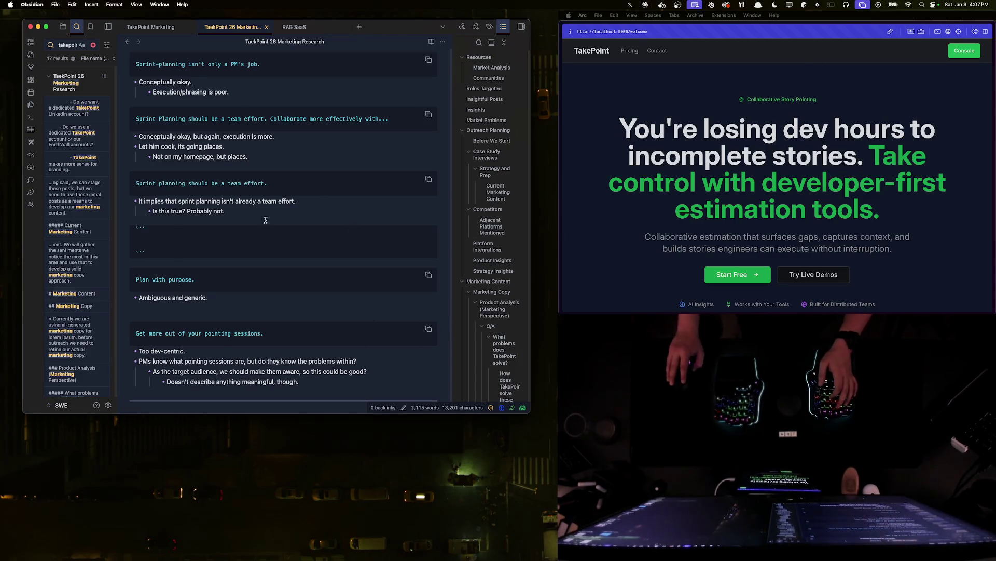
{"action": "scroll", "coordinate": [190, 240], "scroll_direction": "up", "scroll_amount": 2}
{"action": "scroll", "coordinate": [190, 239], "scroll_direction": "up", "scroll_amount": 2}
{"action": "scroll", "coordinate": [218, 257], "scroll_direction": "up", "scroll_amount": 2}
{"action": "scroll", "coordinate": [246, 273], "scroll_direction": "up", "scroll_amount": 2}
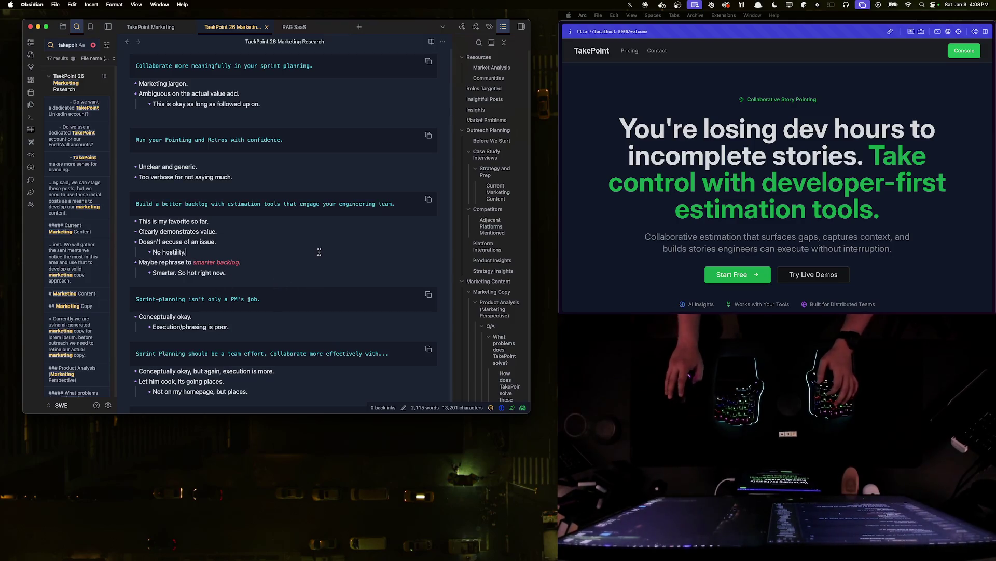
{"action": "mouse_move", "coordinate": [234, 262]}
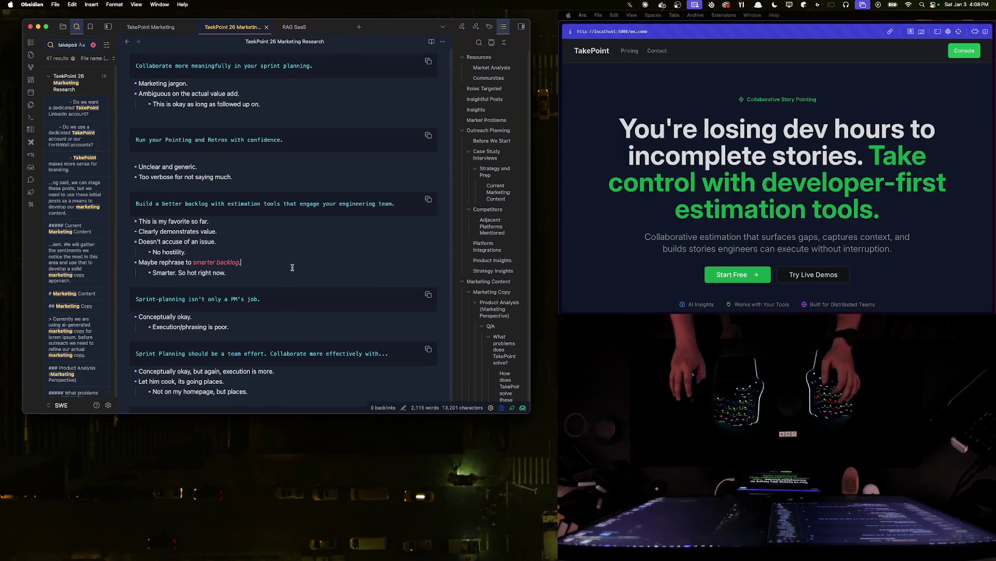
{"action": "scroll", "coordinate": [294, 266], "scroll_direction": "down", "scroll_amount": 5}
{"action": "left_click", "coordinate": [196, 251]}
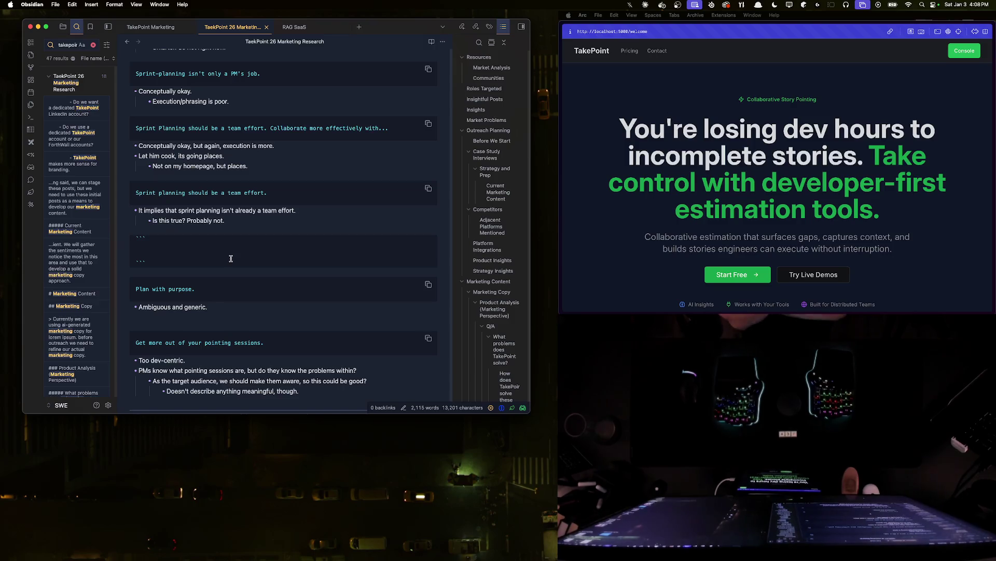
{"action": "type", "text": "Tr"}
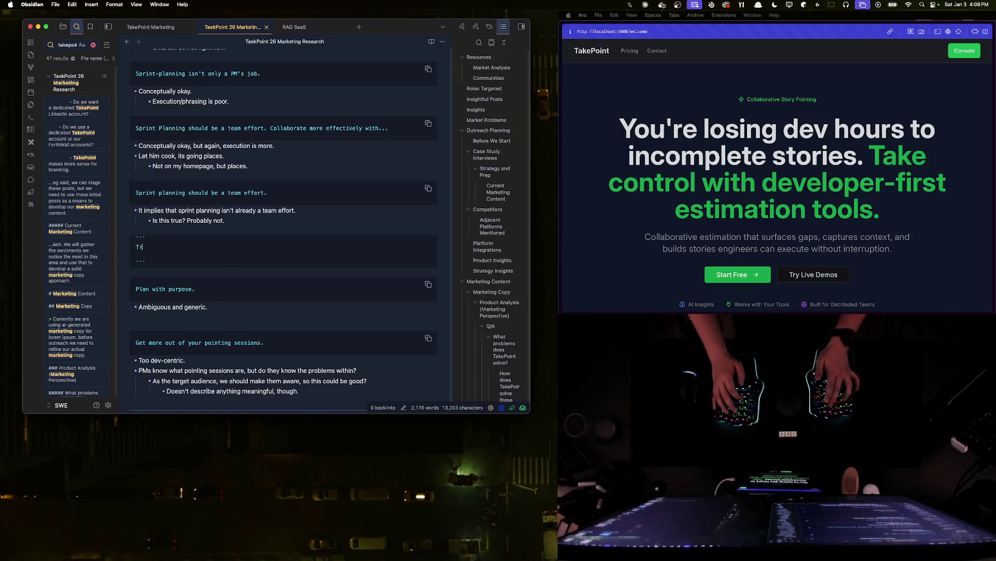
{"action": "type", "text": "anscend"}
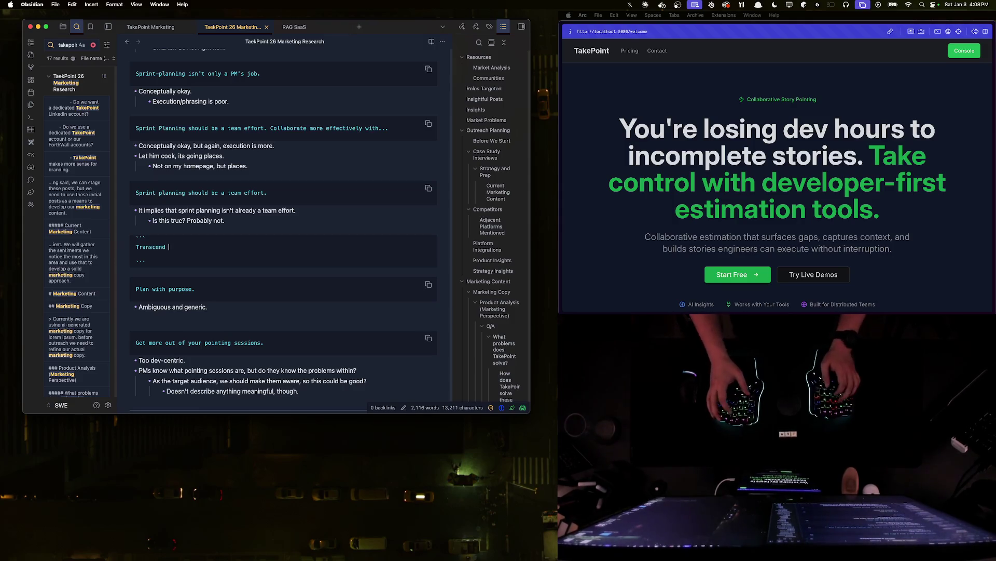
{"action": "type", "text": " AI revol"}
{"action": "type", "text": "utionary lands"}
{"action": "type", "text": "cape with actio"}
{"action": "type", "text": "nalbe"}
{"action": "type", "text": "z-d"}
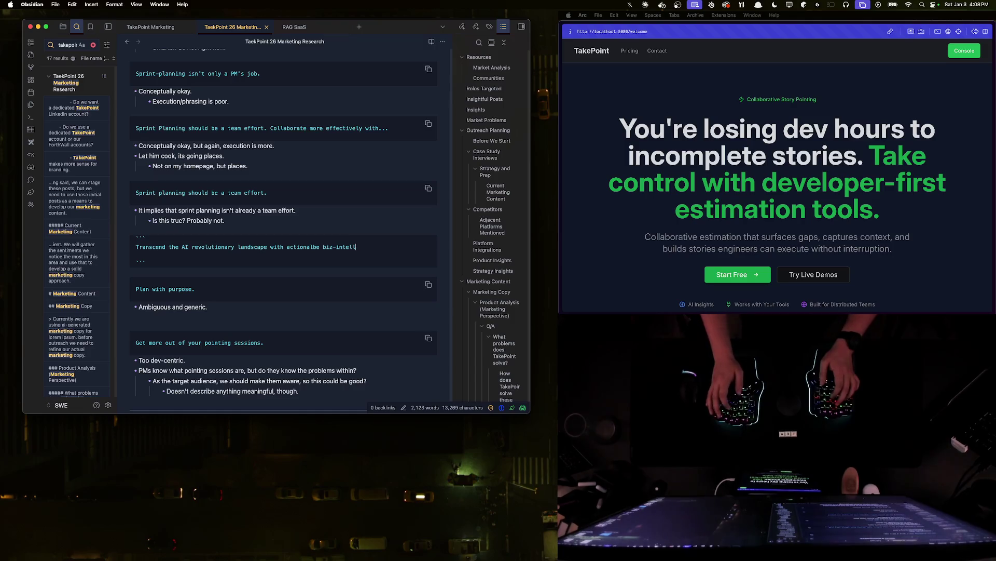
{"action": "type", "text": "hrough disrupti"}
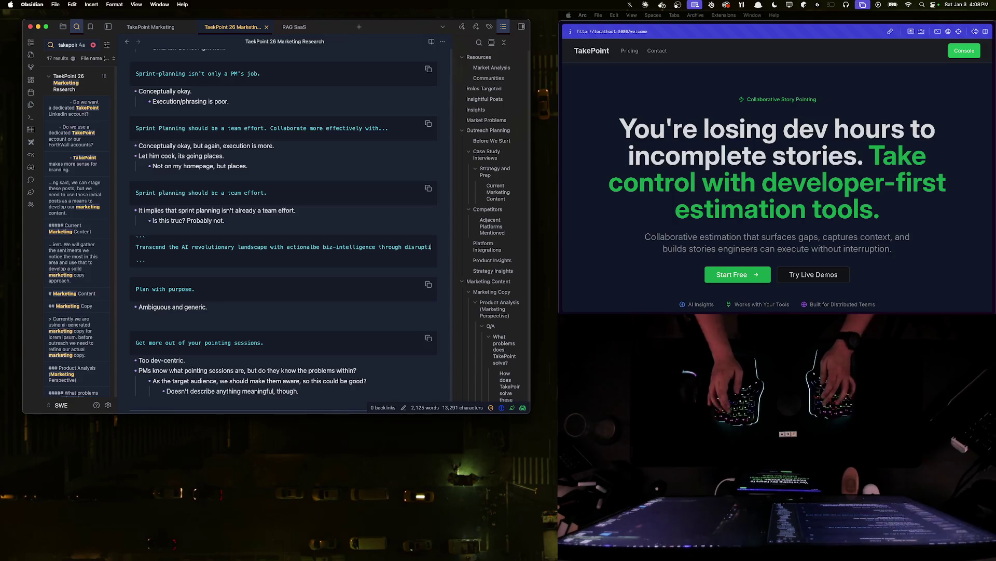
{"action": "type", "text": "ve"}
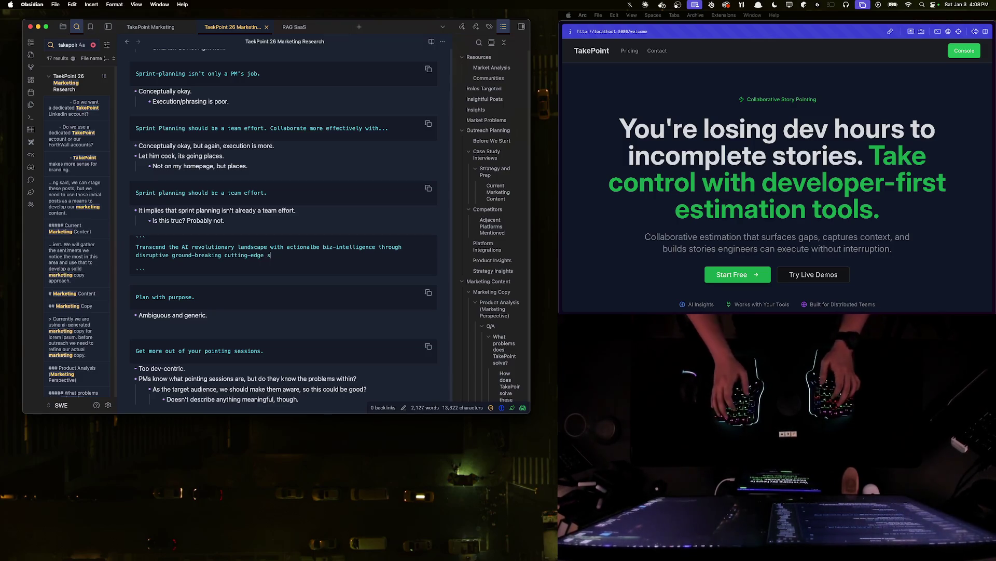
{"action": "type", "text": "nting sessions and make the wo"}
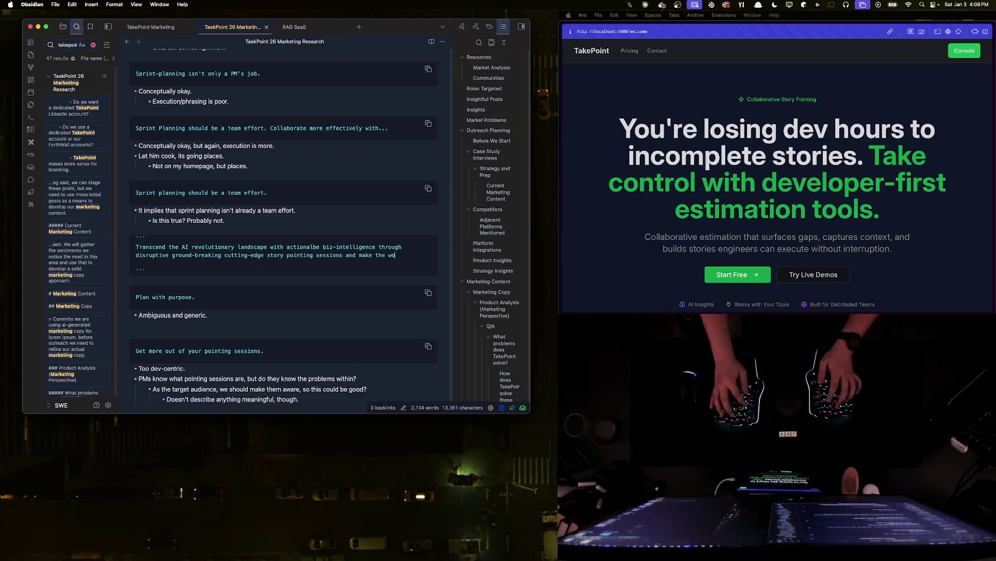
{"action": "type", "text": " pla"}
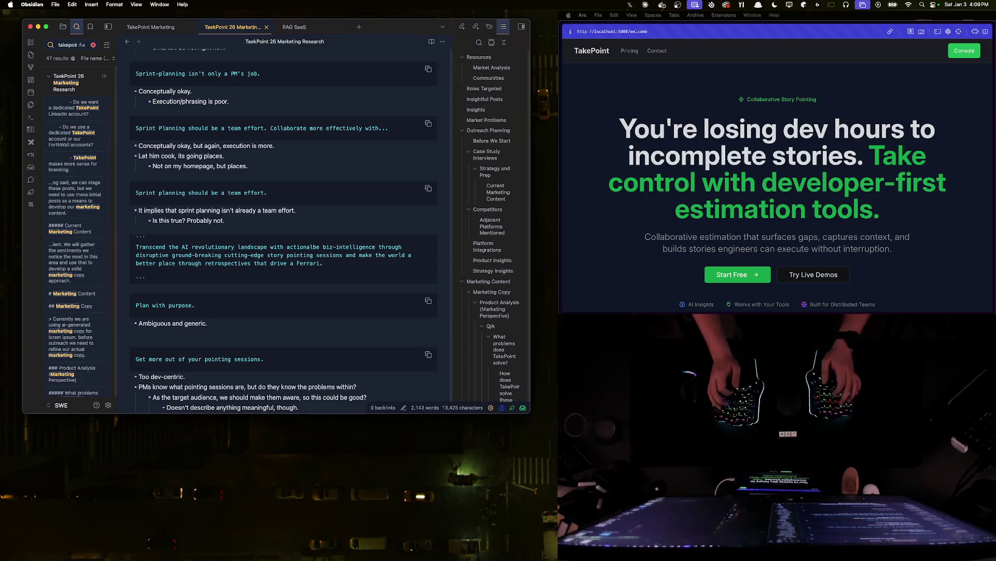
- End the Ferrari tagline and add bullets 'Perfect.', 'Needs no notes.', 'Will use.' beneath it
{"action": "key", "text": "Return"}
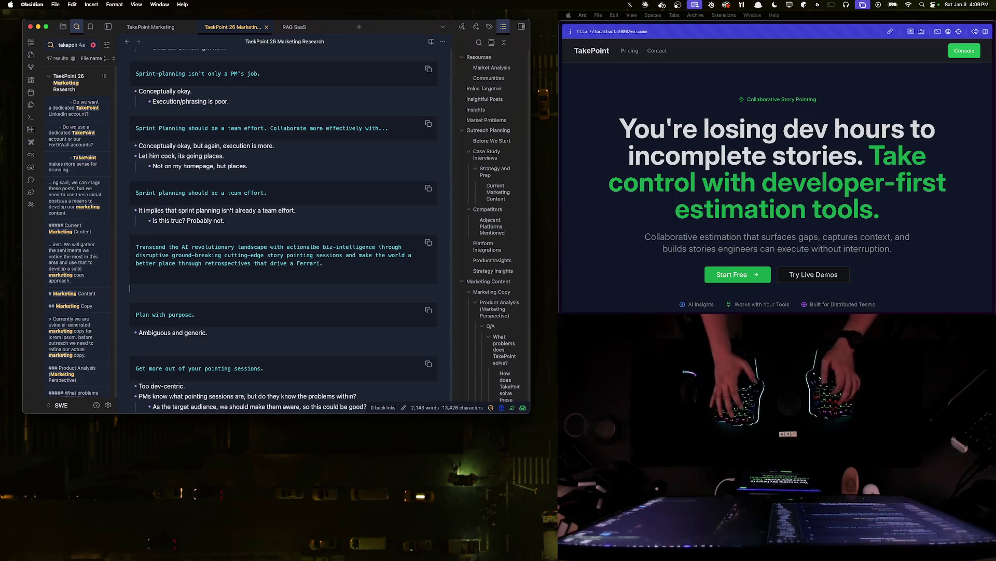
{"action": "type", "text": "- Per."}
{"action": "key", "text": "Return"}
{"action": "type", "text": "Needs no n"}
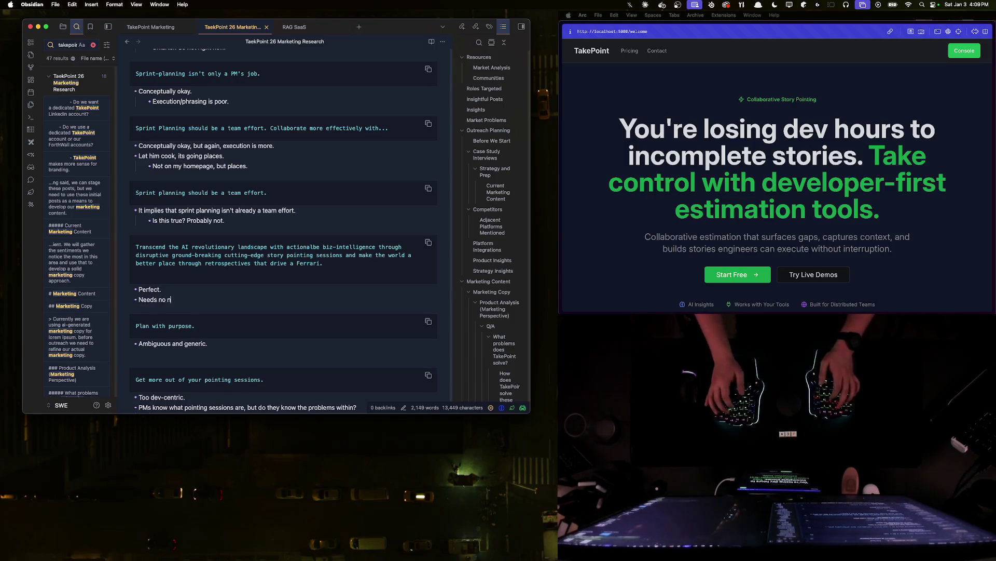
{"action": "type", "text": "."}
{"action": "key", "text": "Return"}
{"action": "type", "text": "Wil."}
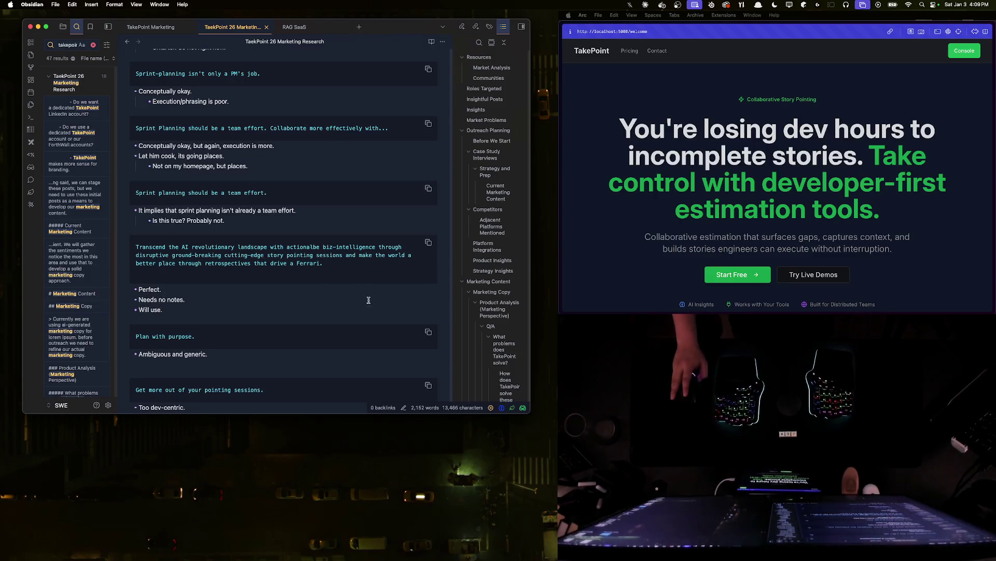
{"action": "scroll", "coordinate": [363, 292], "scroll_direction": "up", "scroll_amount": 3}
{"action": "scroll", "coordinate": [363, 292], "scroll_direction": "down", "scroll_amount": 1}
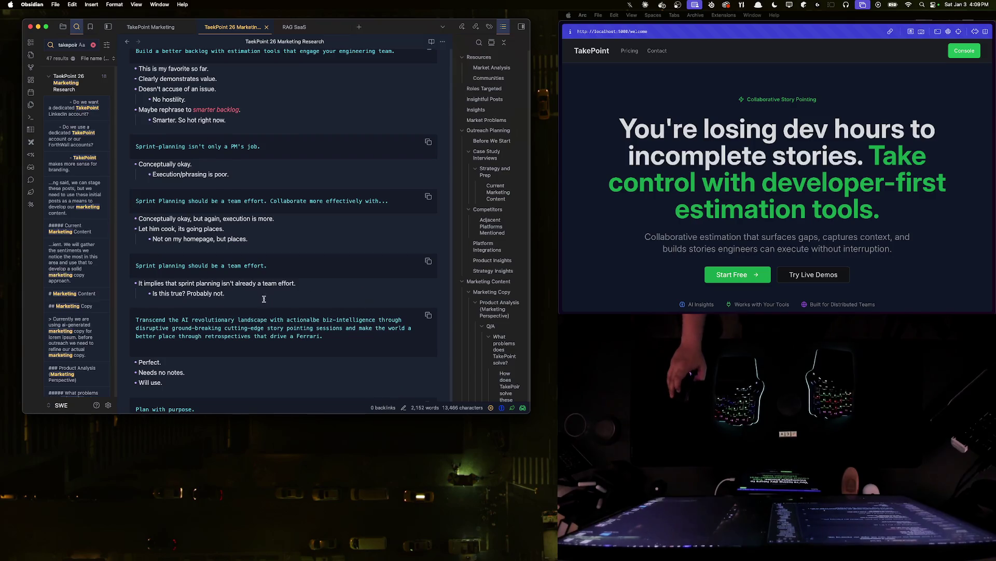
{"action": "scroll", "coordinate": [343, 308], "scroll_direction": "down", "scroll_amount": 1}
{"action": "scroll", "coordinate": [329, 317], "scroll_direction": "down", "scroll_amount": 2}
- Add a new empty code block below the 'Will use.' note
{"action": "key", "text": "Return"}
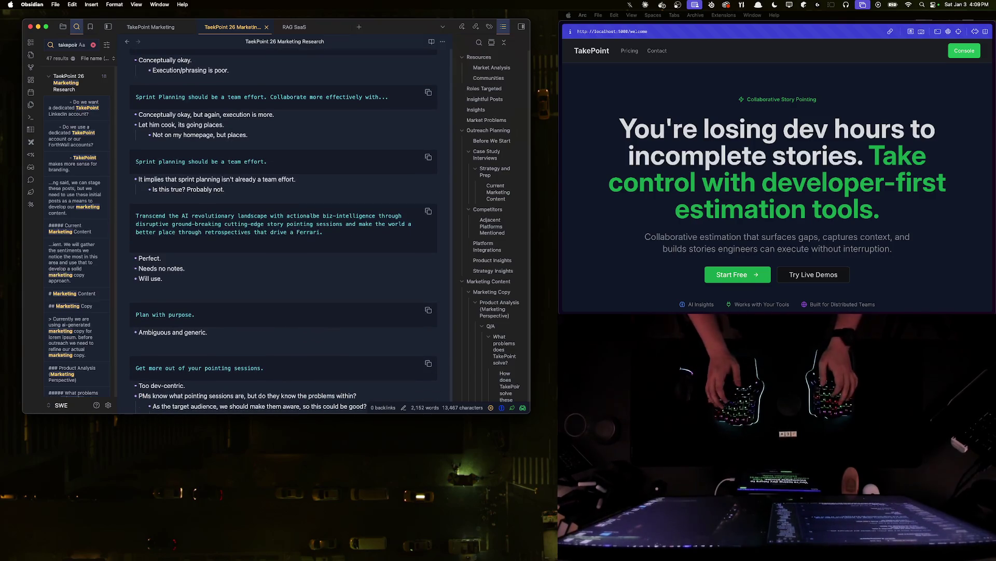
{"action": "key", "text": "Return"}
{"action": "type", "text": "```"}
{"action": "key", "text": "Return"}
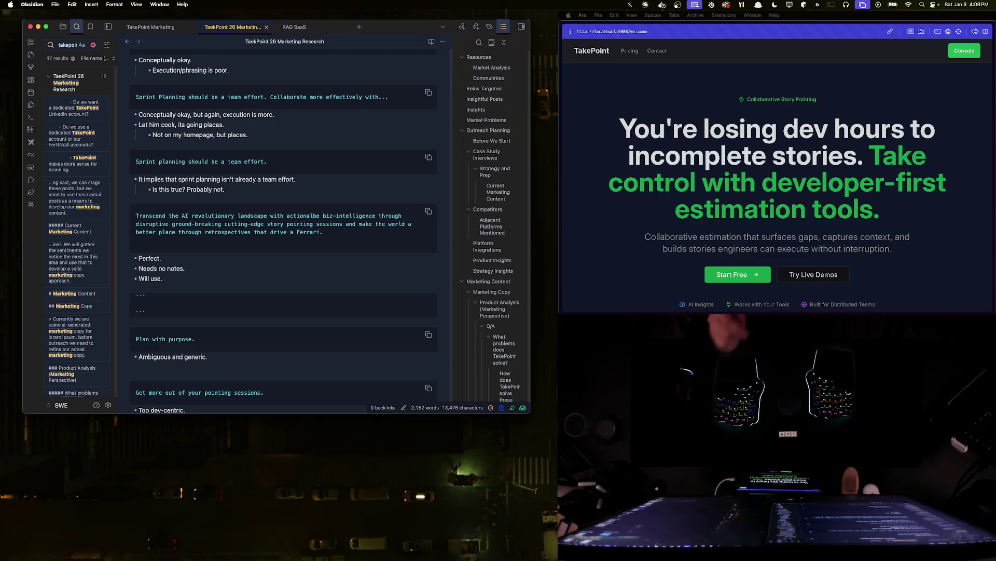
{"action": "scroll", "coordinate": [175, 161], "scroll_direction": "up", "scroll_amount": 3}
- Select the earlier 'Build a better backlog' tagline and copy it from its code block
{"action": "double_click", "coordinate": [175, 165]}
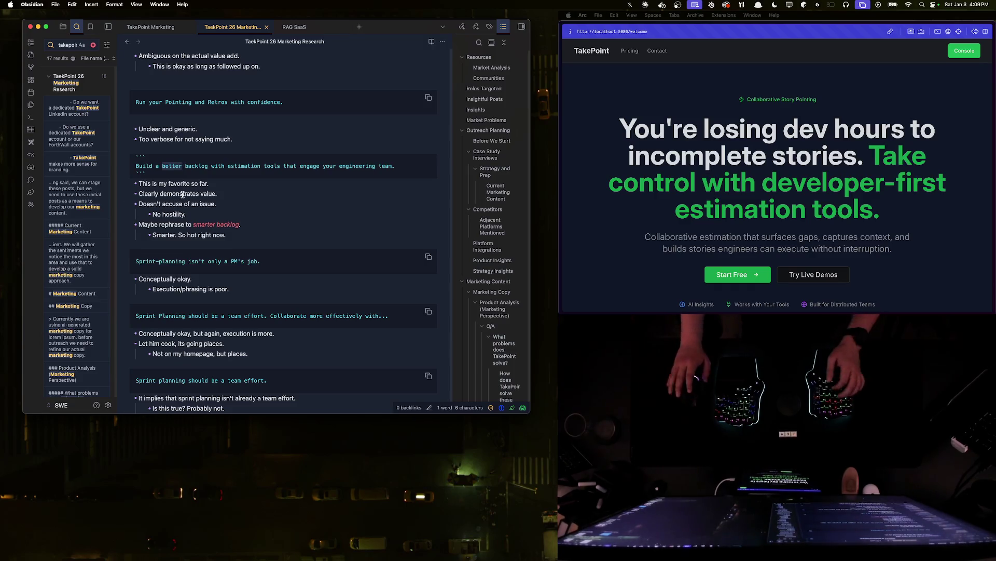
{"action": "left_click", "coordinate": [275, 192]}
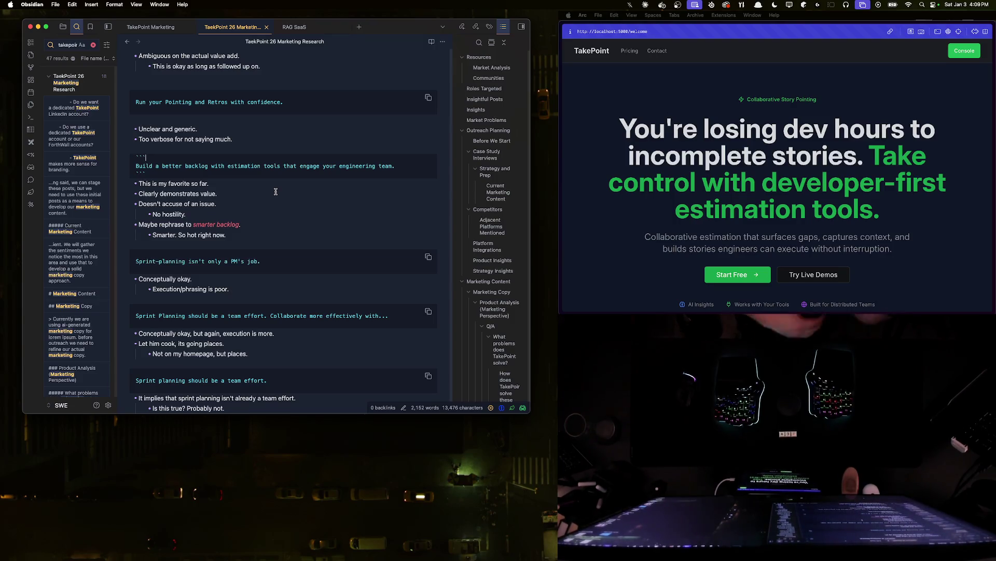
{"action": "key", "text": "super+shift+Left"}
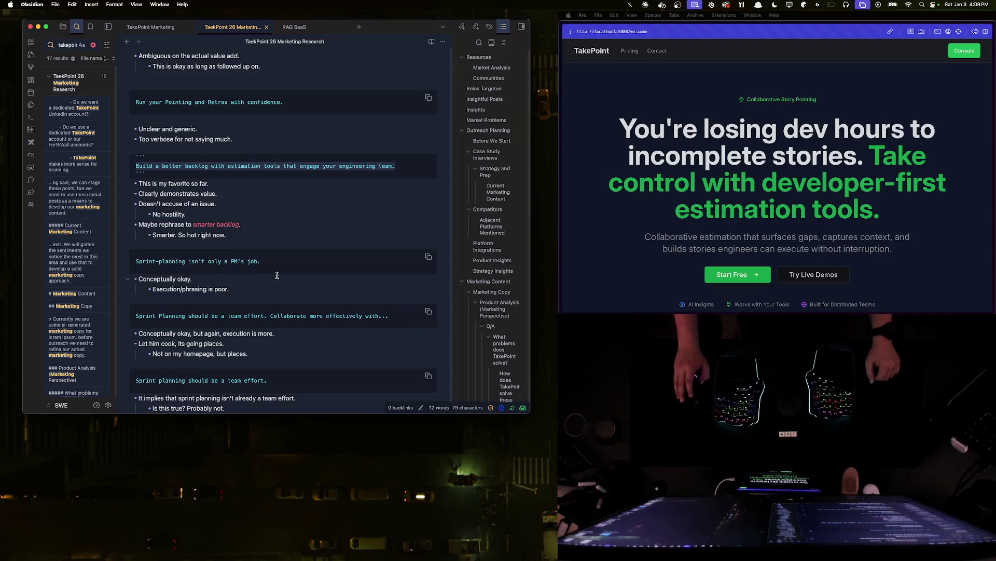
{"action": "left_click", "coordinate": [241, 239]}
{"action": "left_click", "coordinate": [194, 170]}
{"action": "left_click", "coordinate": [255, 173]}
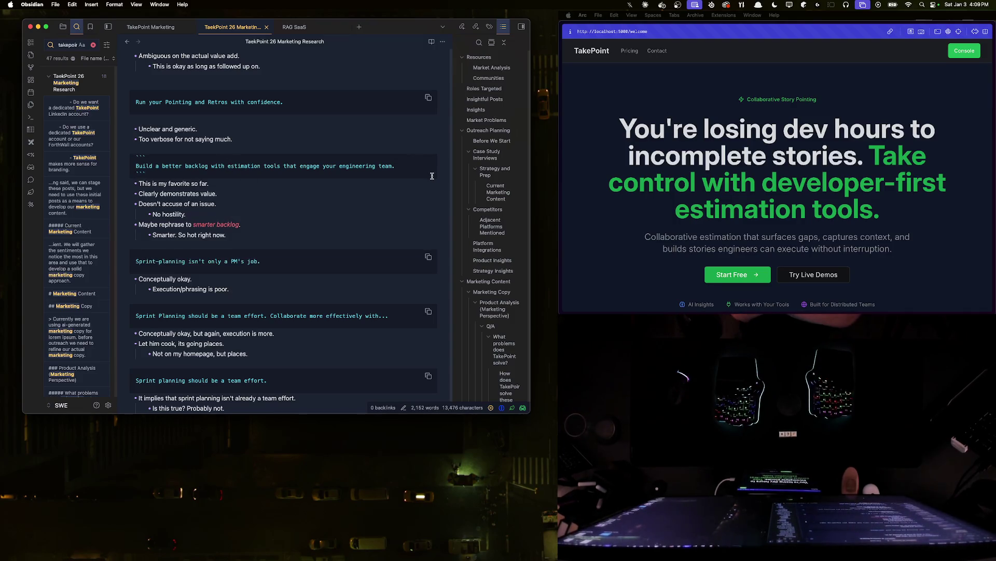
{"action": "scroll", "coordinate": [432, 177], "scroll_direction": "down", "scroll_amount": 5}
{"action": "scroll", "coordinate": [188, 243], "scroll_direction": "up", "scroll_amount": 1}
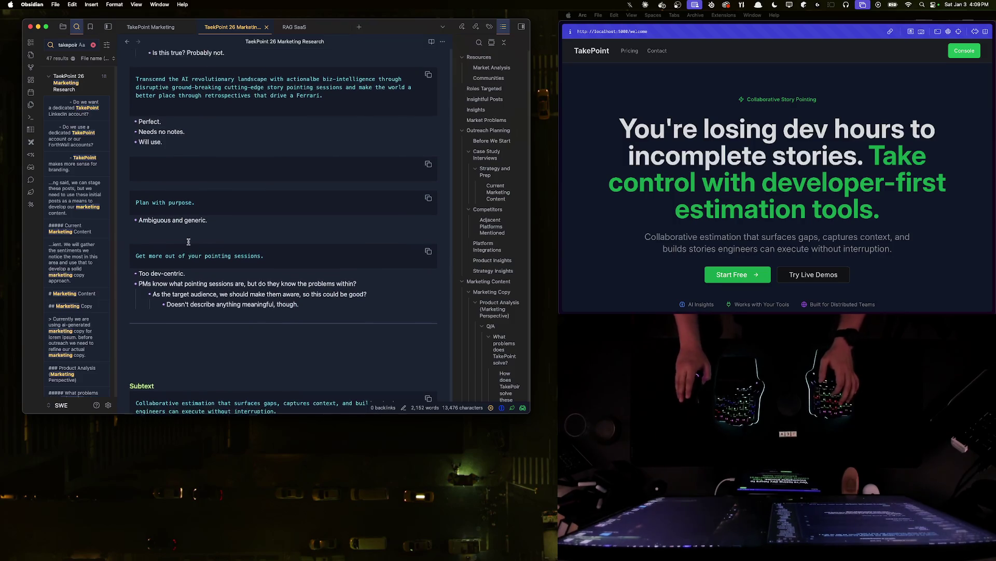
{"action": "scroll", "coordinate": [189, 244], "scroll_direction": "down", "scroll_amount": 3}
- Start a new line under the Proposed heading in the Subtext section for the decided main text
{"action": "left_click", "coordinate": [186, 156]}
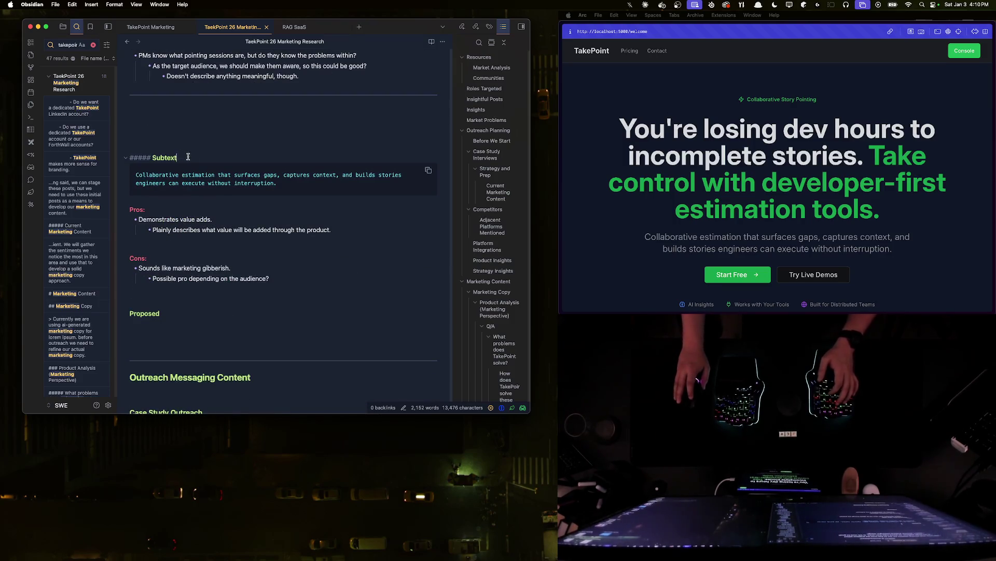
{"action": "left_click", "coordinate": [178, 314]}
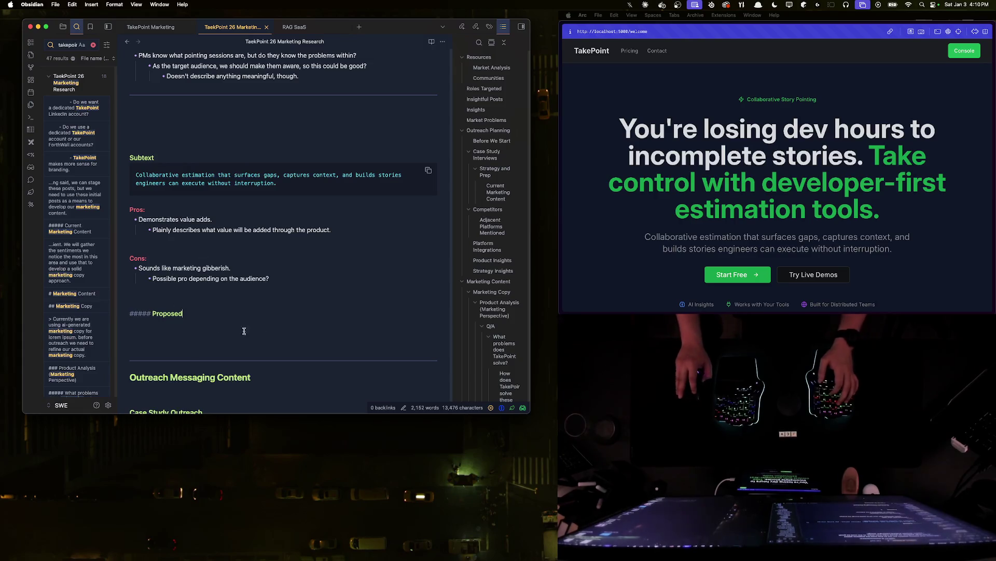
{"action": "key", "text": "Return"}
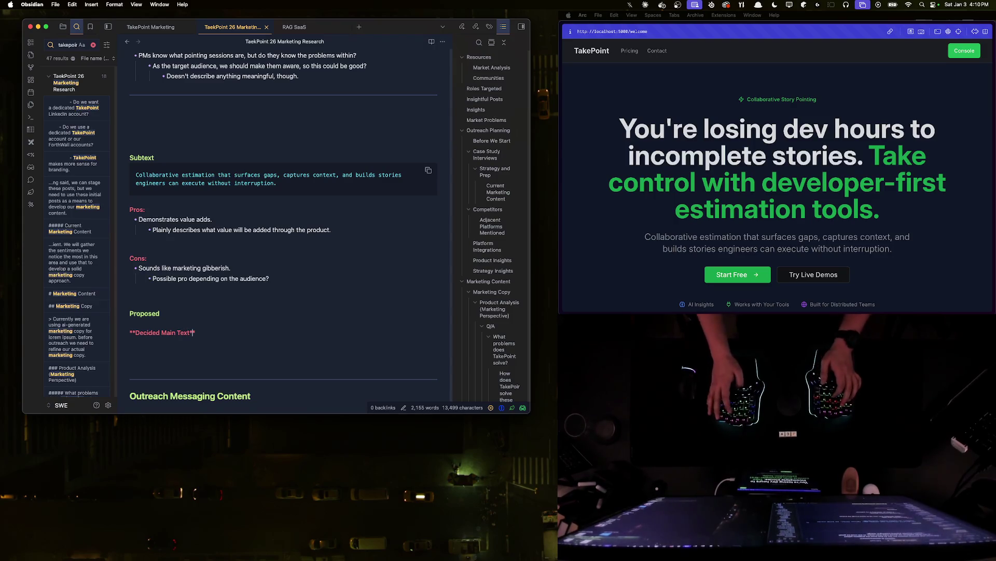
{"action": "type", "text": "*"}
- Add a bold Decided Main Text entry with the quoted smarter-backlog tagline and an empty code block
{"action": "key", "text": "Return"}
{"action": "key", "text": "Return"}
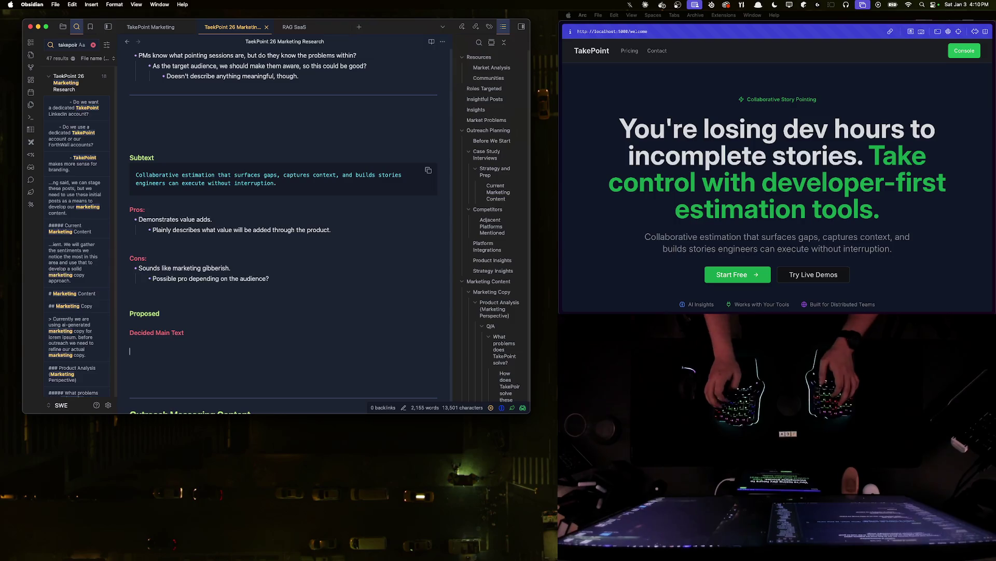
{"action": "key", "text": "BackSpace"}
{"action": "type", "text": "\"Build a smarter backlog with estimation tools that engage your engineering team.\""}
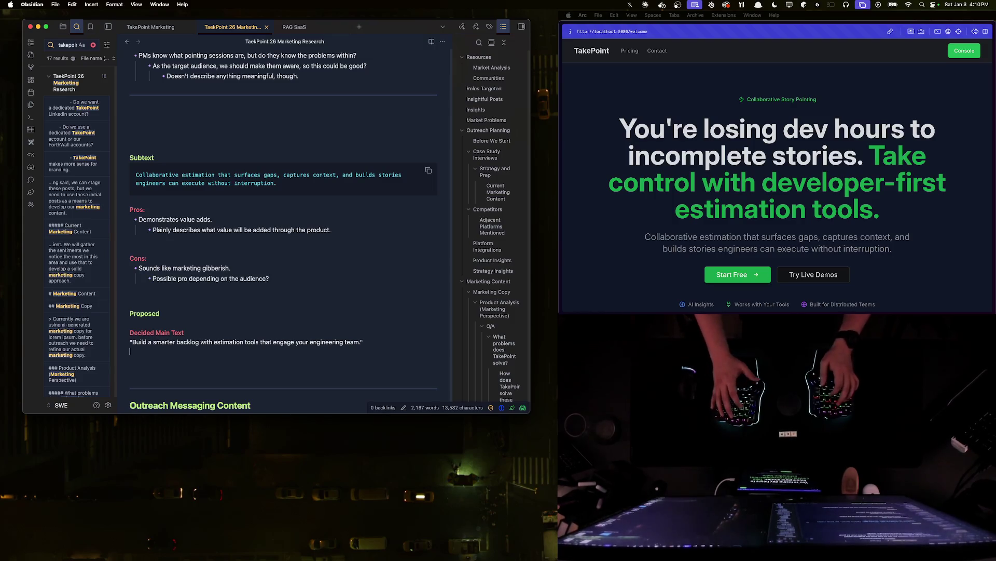
{"action": "key", "text": "Return"}
{"action": "key", "text": "Return"}
{"action": "type", "text": "```"}
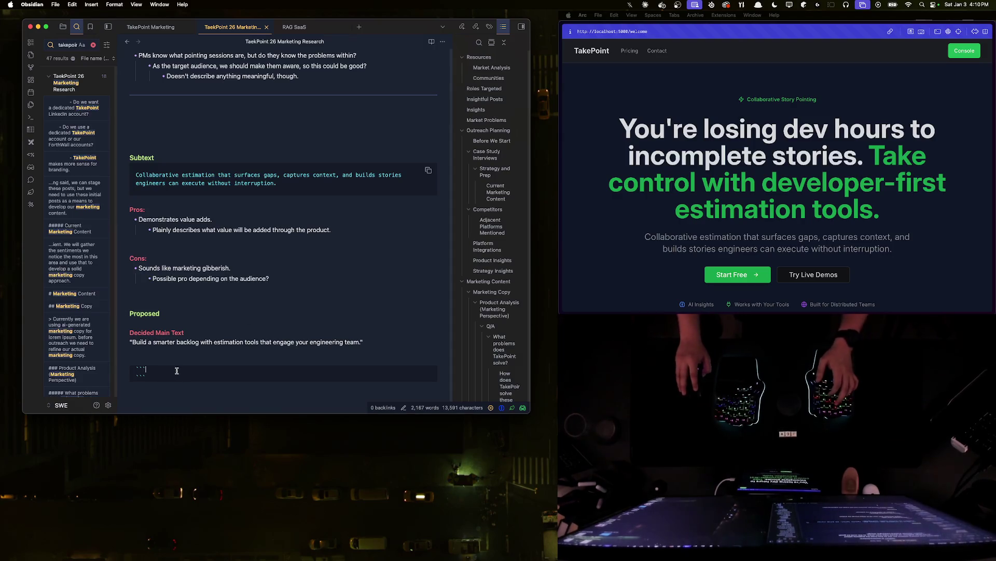
{"action": "key", "text": "Return"}
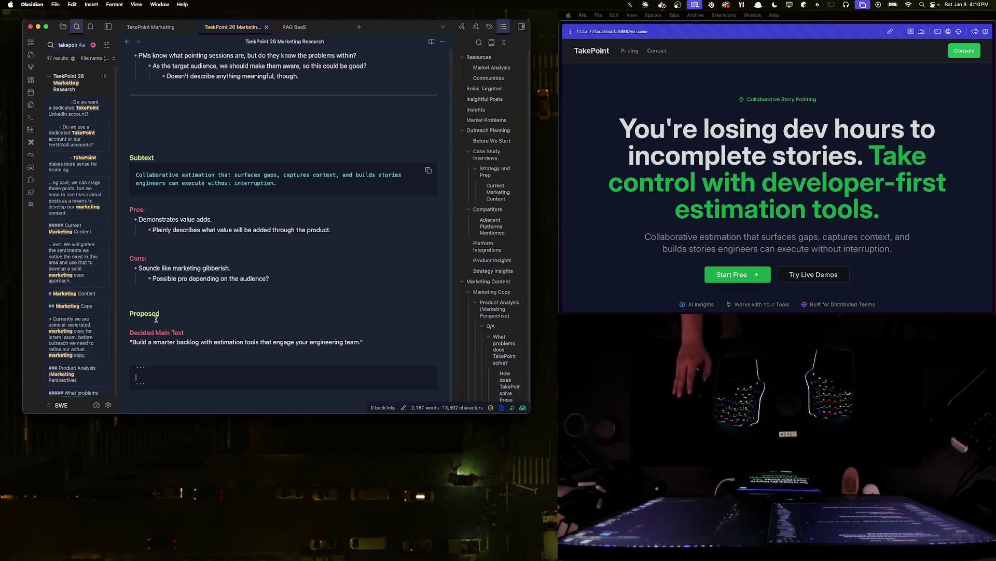
- Move back up to the Proposed heading and switch over to the WebStorm project
{"action": "key", "text": "Up"}
{"action": "key", "text": "Up"}
{"action": "key", "text": "Up"}
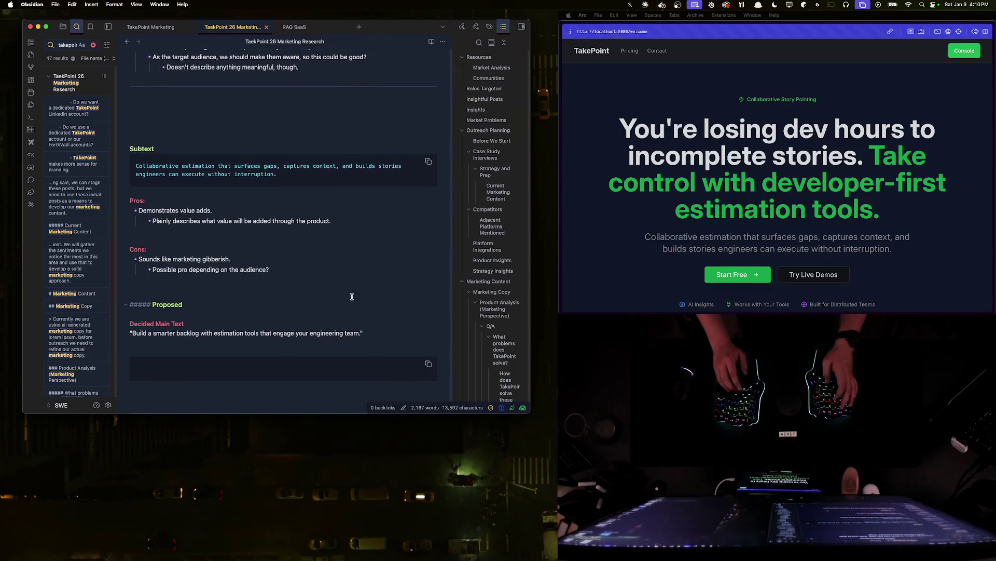
{"action": "key", "text": "ctrl+Right"}
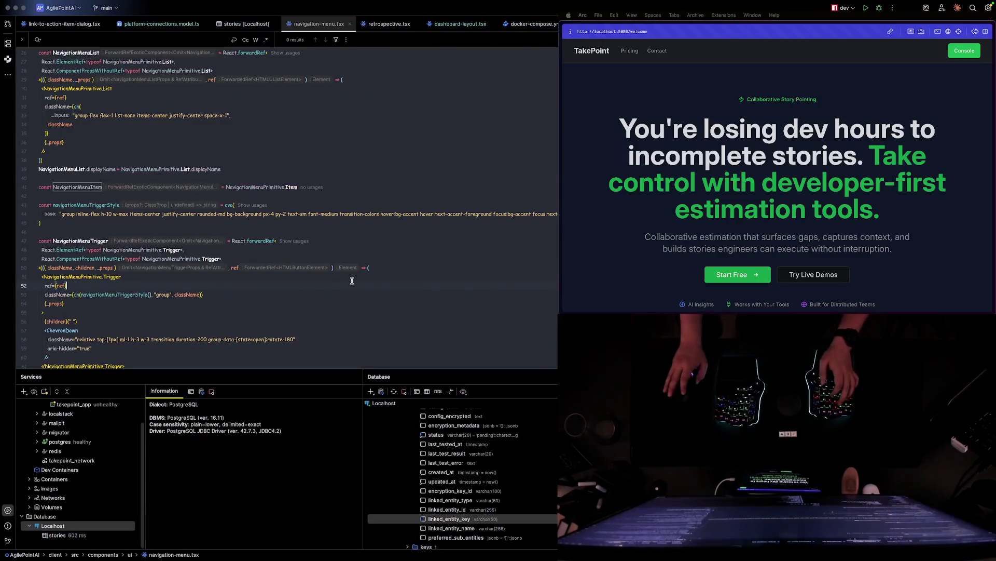
- Locate landing.tsx via project search and jump to the hero headline on line 53
{"action": "key", "text": "shift"}
{"action": "key", "text": "shift"}
{"action": "type", "text": "You're losing"}
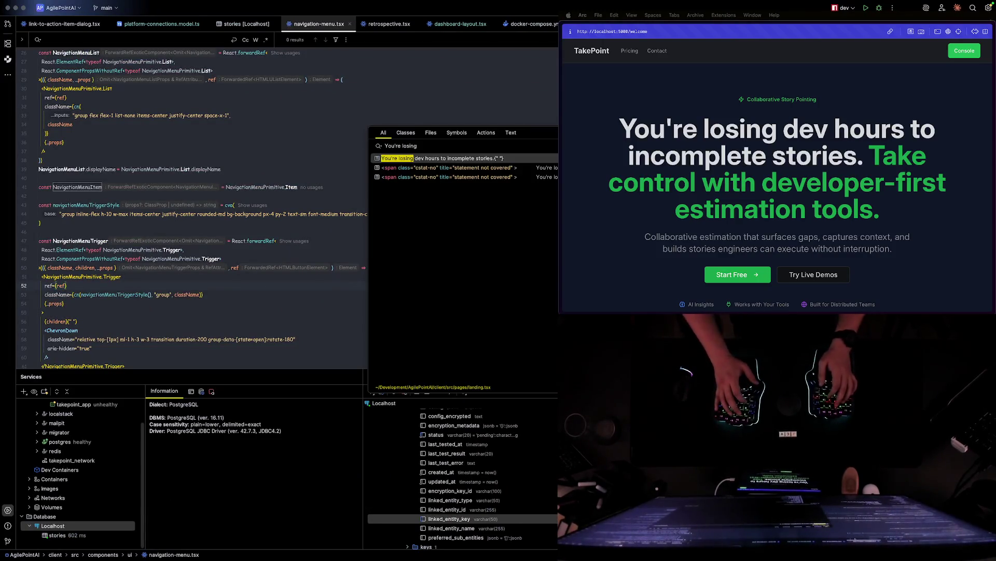
{"action": "key", "text": "Return"}
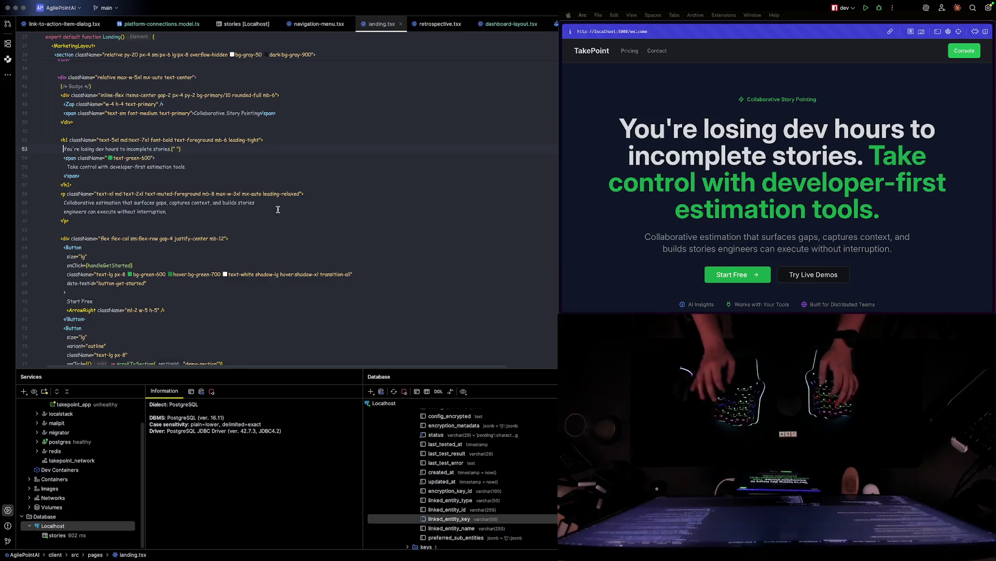
{"action": "left_click", "coordinate": [100, 151]}
{"action": "key", "text": "alt+Up"}
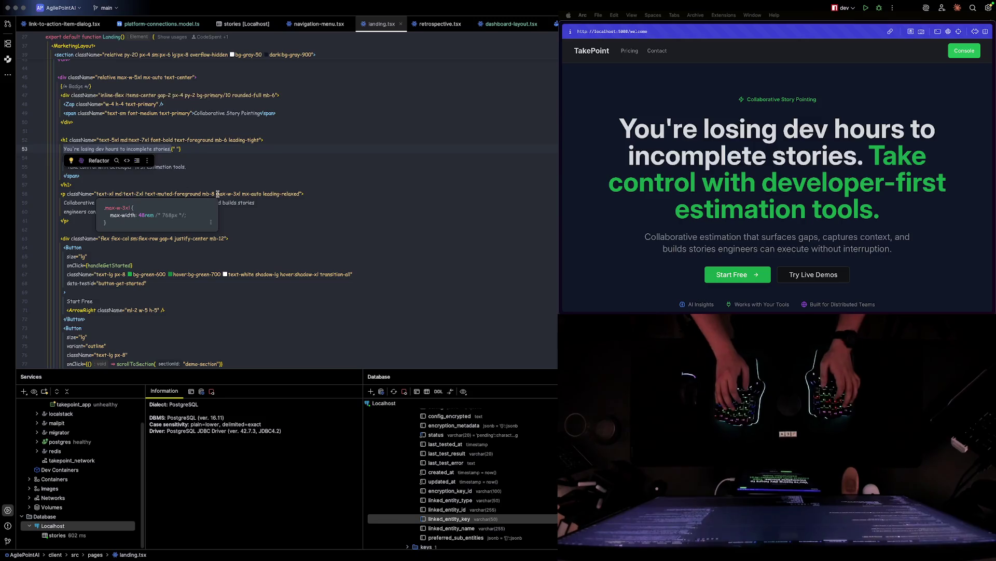
{"action": "key", "text": "Escape"}
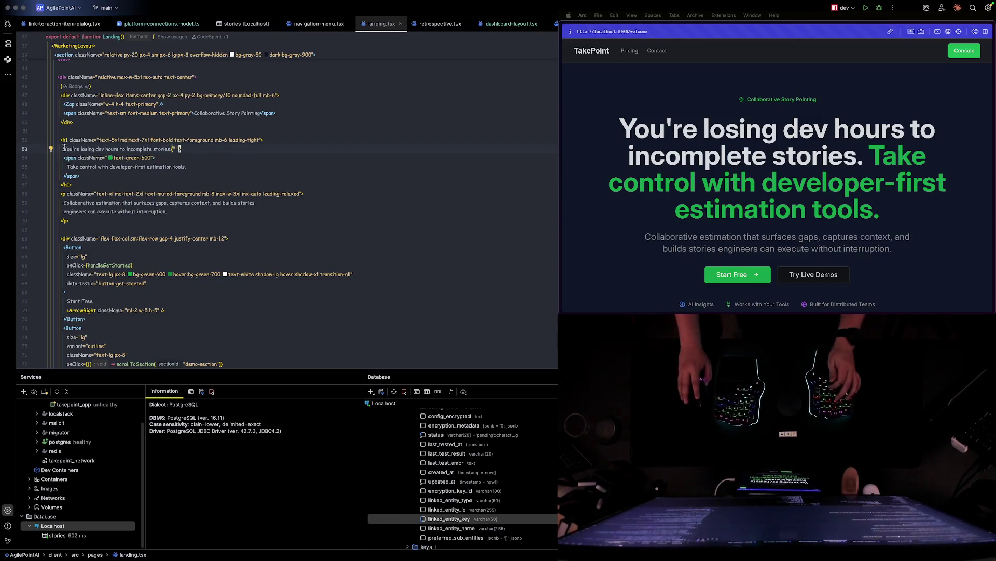
- Replace the old h1 sentence and green span with "Build a smarter backlog with estimation tools that engage your engineering team."
{"action": "left_click_drag", "start_coordinate": [64, 148], "coordinate": [172, 148]}
{"action": "key", "text": "BackSpace"}
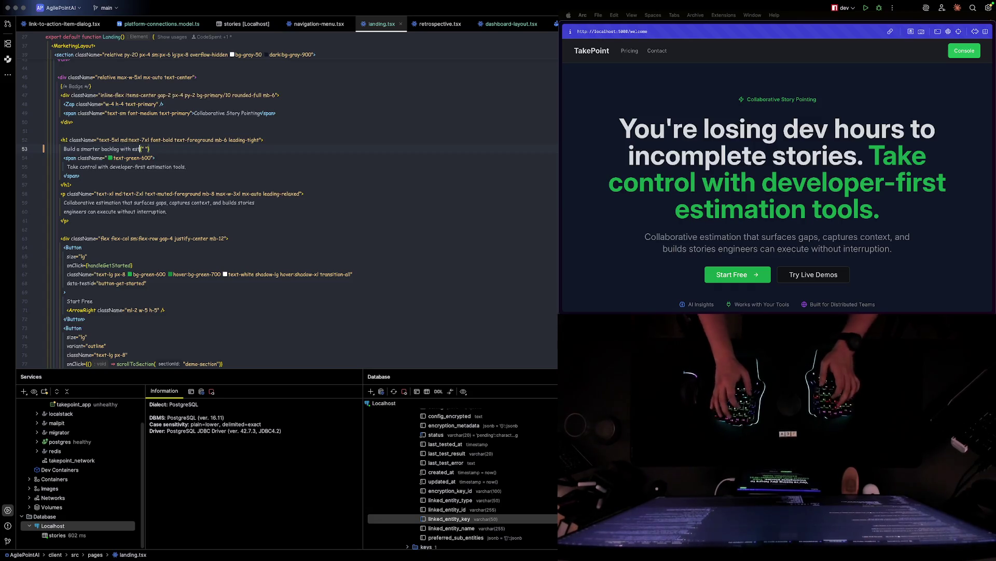
{"action": "key", "text": "BackSpace"}
{"action": "key", "text": "BackSpace"}
{"action": "key", "text": "BackSpace"}
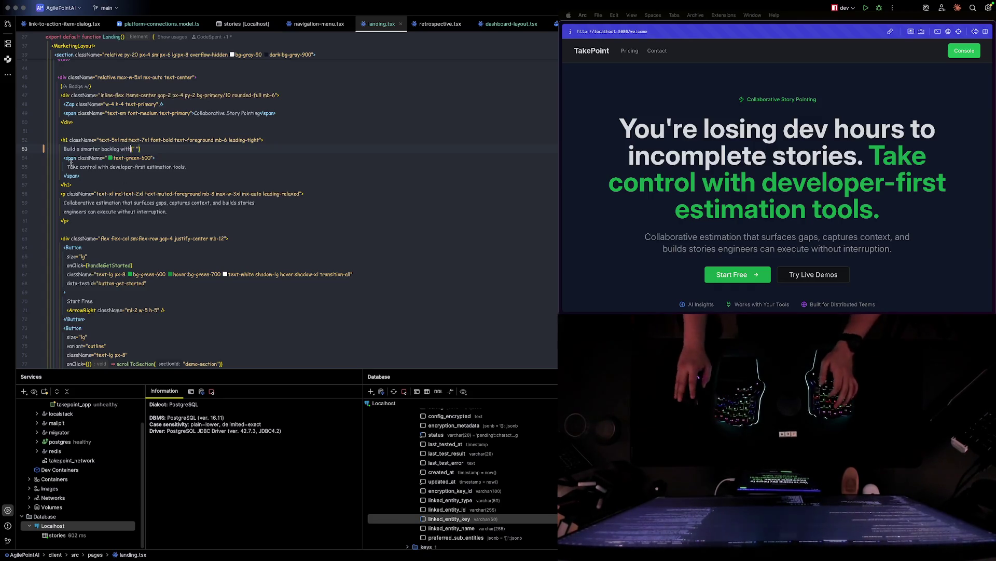
{"action": "left_click_drag", "start_coordinate": [67, 166], "coordinate": [198, 168]}
{"action": "key", "text": "BackSpace"}
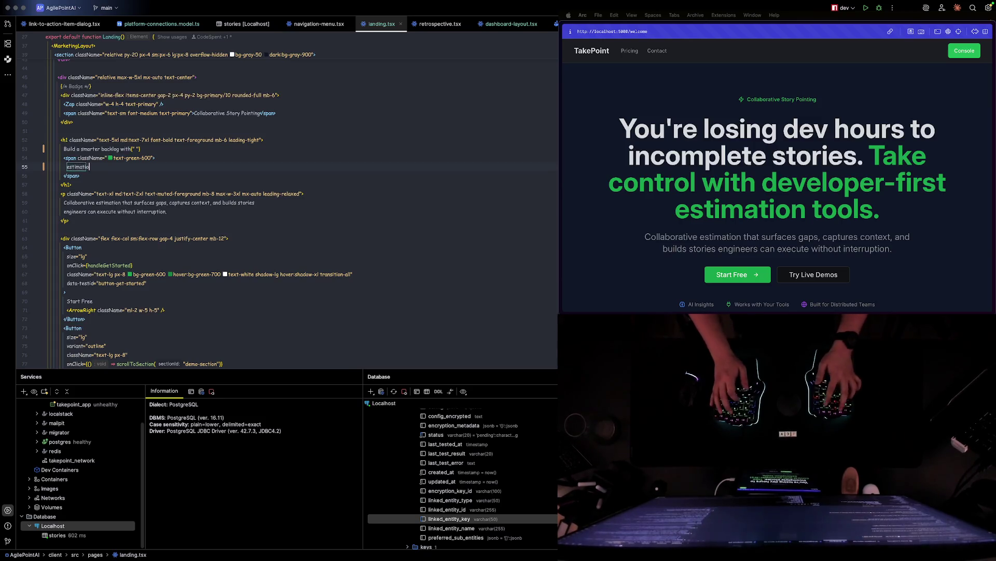
{"action": "type", "text": "n tools that"}
{"action": "type", "text": "age your engineering team."}
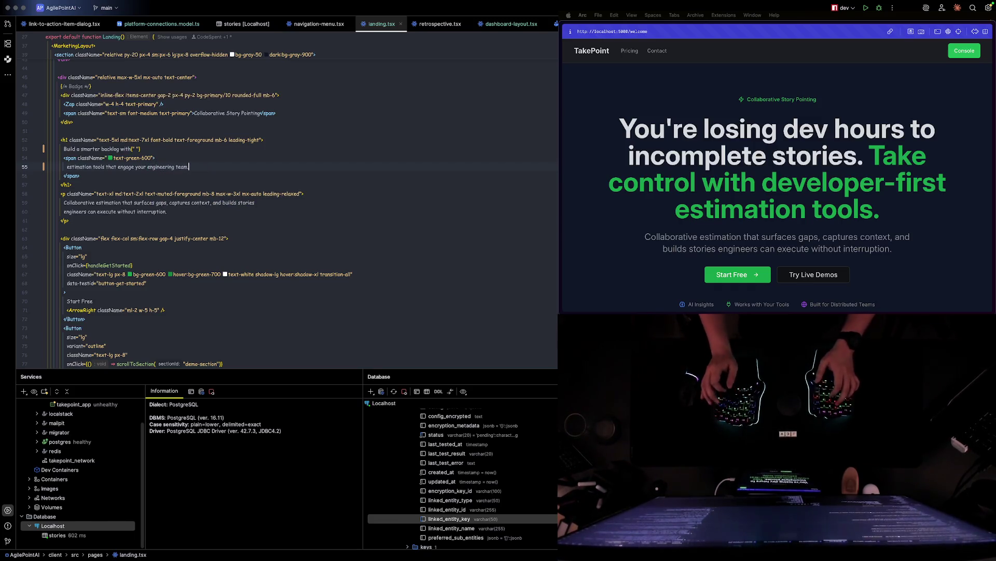
- Check the new headline in the browser preview and return to the code
{"action": "left_click", "coordinate": [774, 137]}
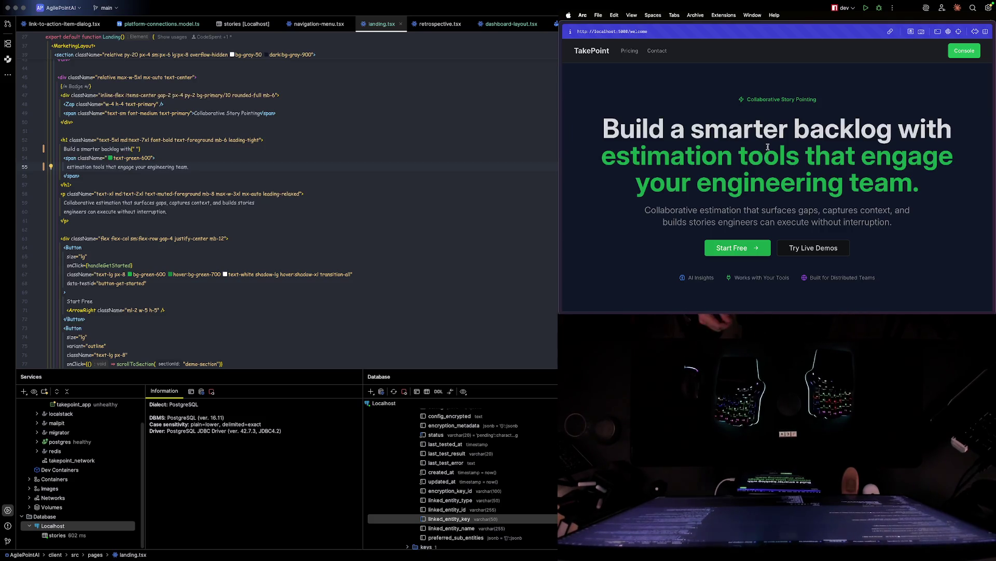
{"action": "left_click", "coordinate": [46, 210]}
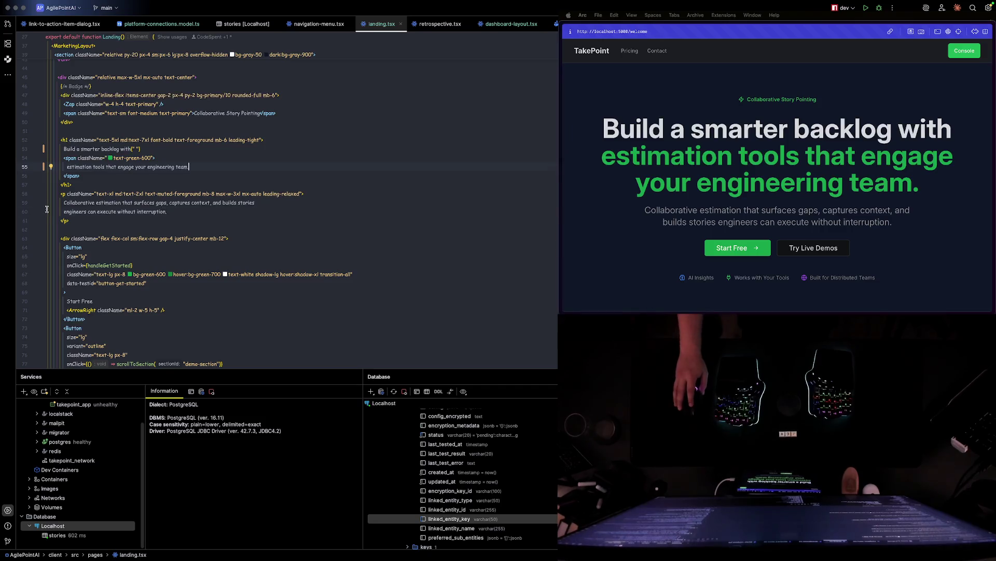
- Cut "that engage your" out of the green span and close the span after "estimation tools"
{"action": "key", "text": "Down"}
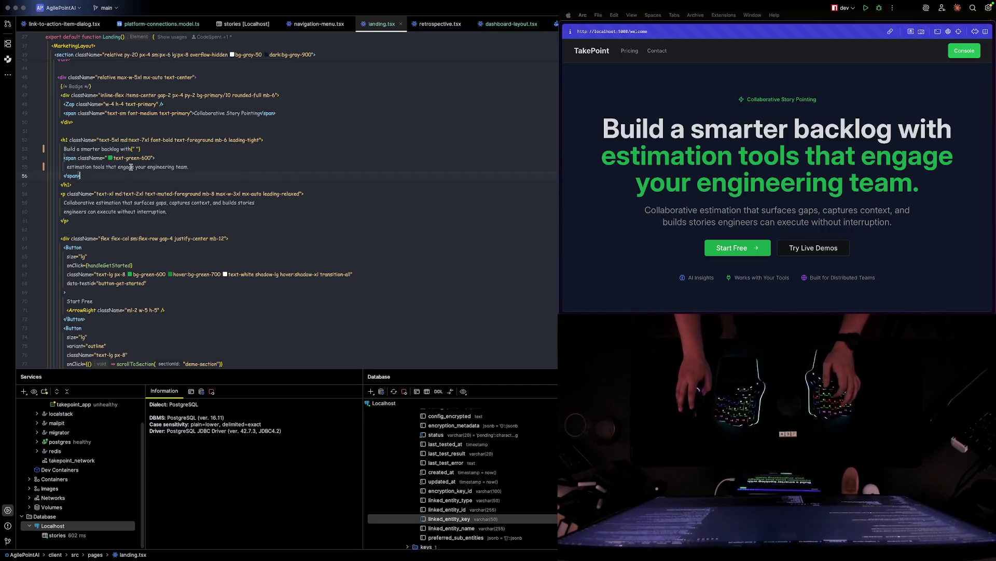
{"action": "left_click_drag", "start_coordinate": [107, 167], "coordinate": [213, 165]}
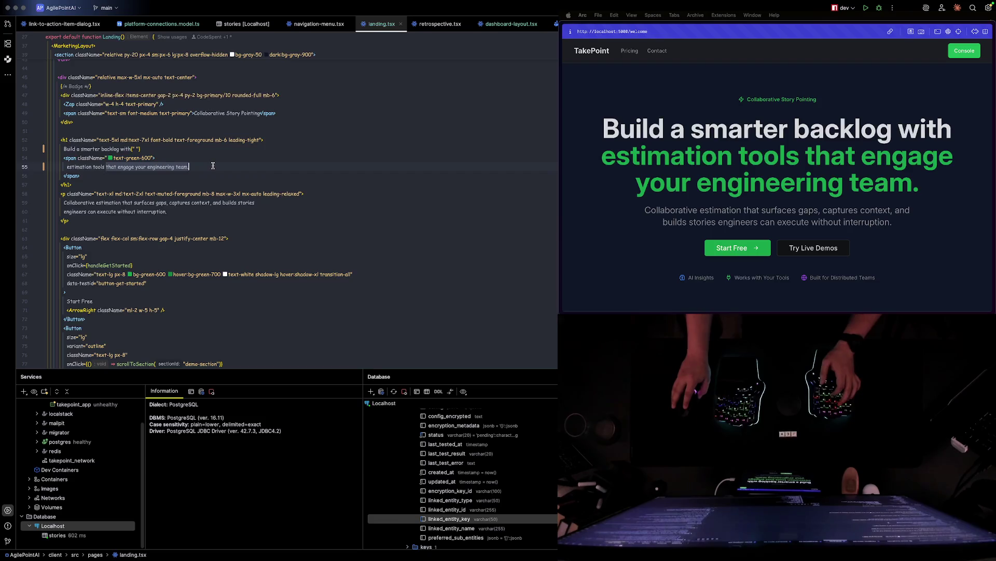
{"action": "left_click_drag", "start_coordinate": [105, 167], "coordinate": [146, 166]}
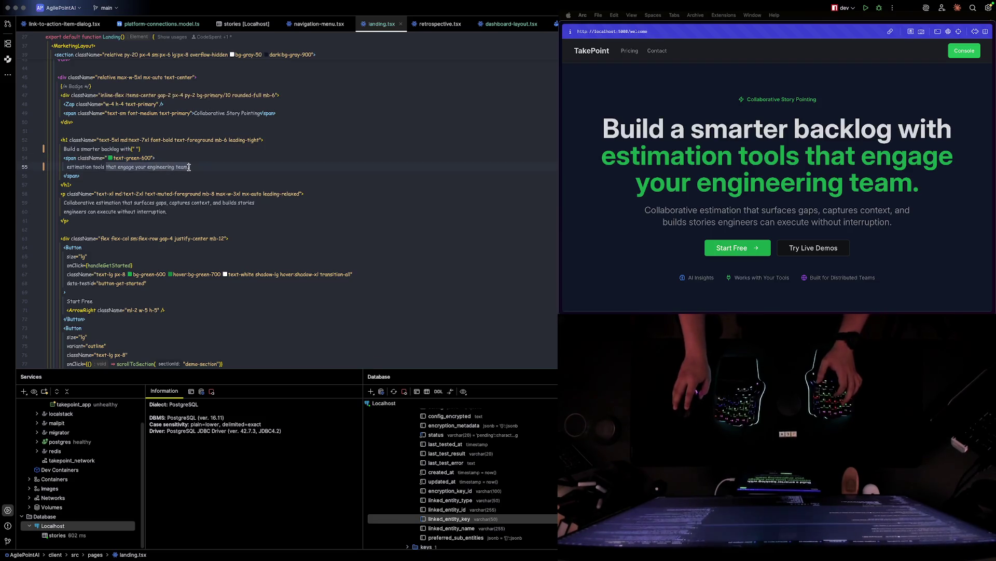
{"action": "key", "text": "BackSpace"}
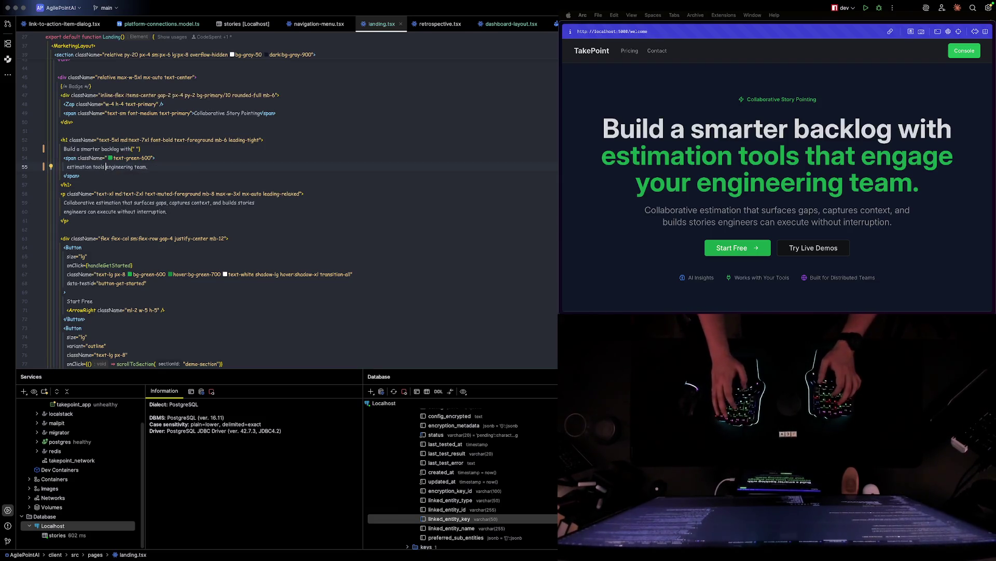
{"action": "type", "text": "</span"}
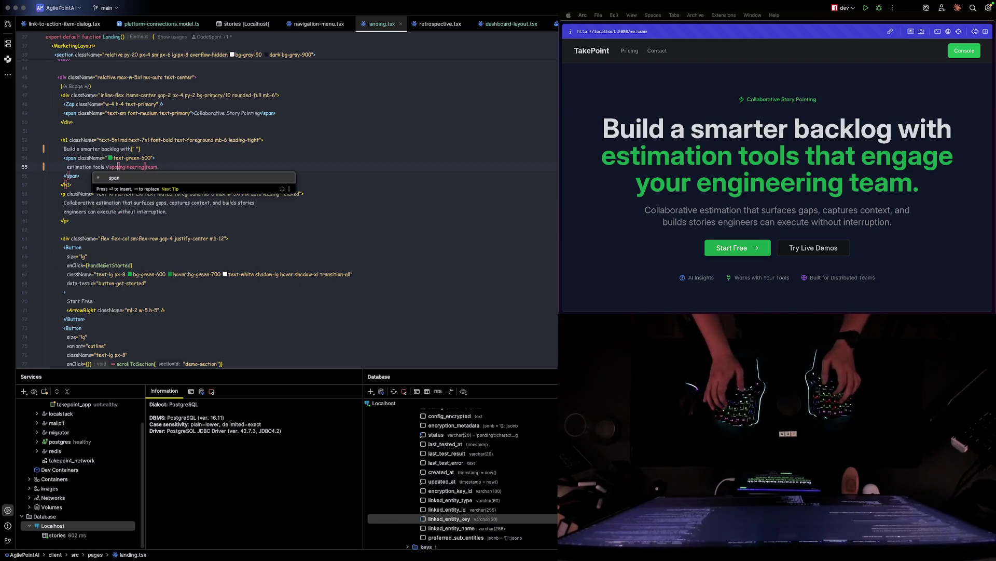
{"action": "type", "text": ">"}
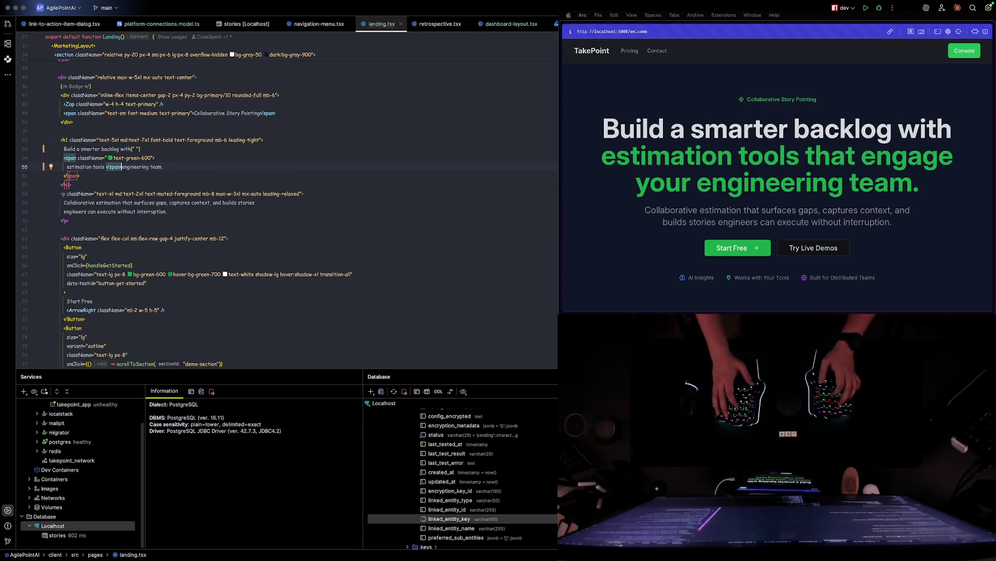
{"action": "key", "text": "Return"}
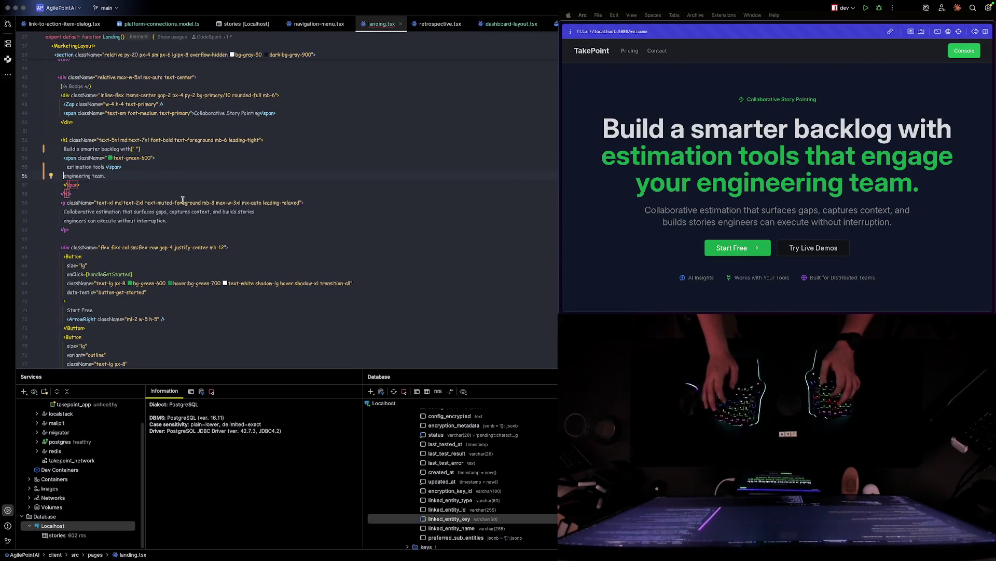
{"action": "key", "text": "Up"}
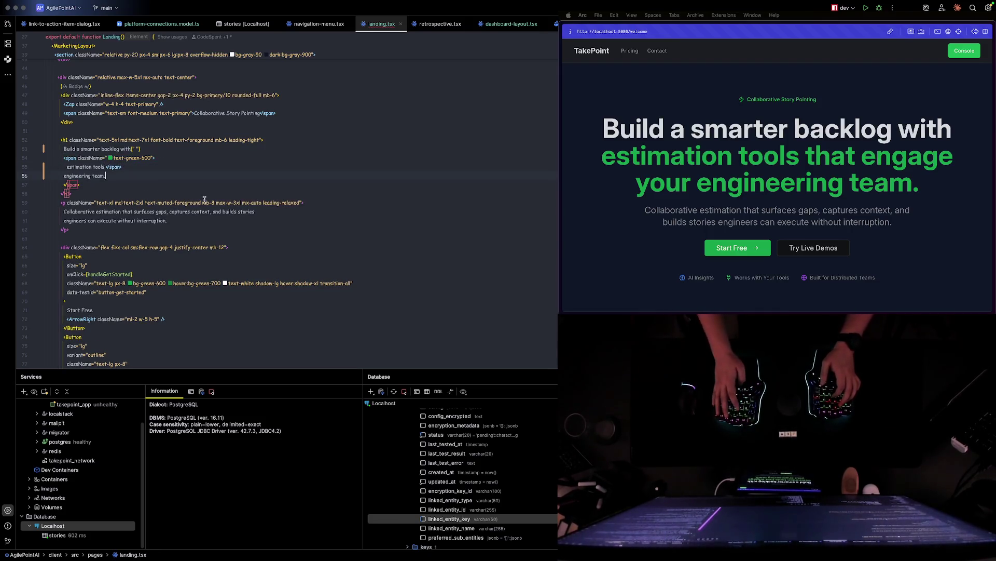
{"action": "key", "text": "Return"}
- Paste "that engage your" as plain text before a new green "engineering team." span and reload the preview
{"action": "key", "text": "Down"}
{"action": "key", "text": "Down"}
{"action": "key", "text": "Up"}
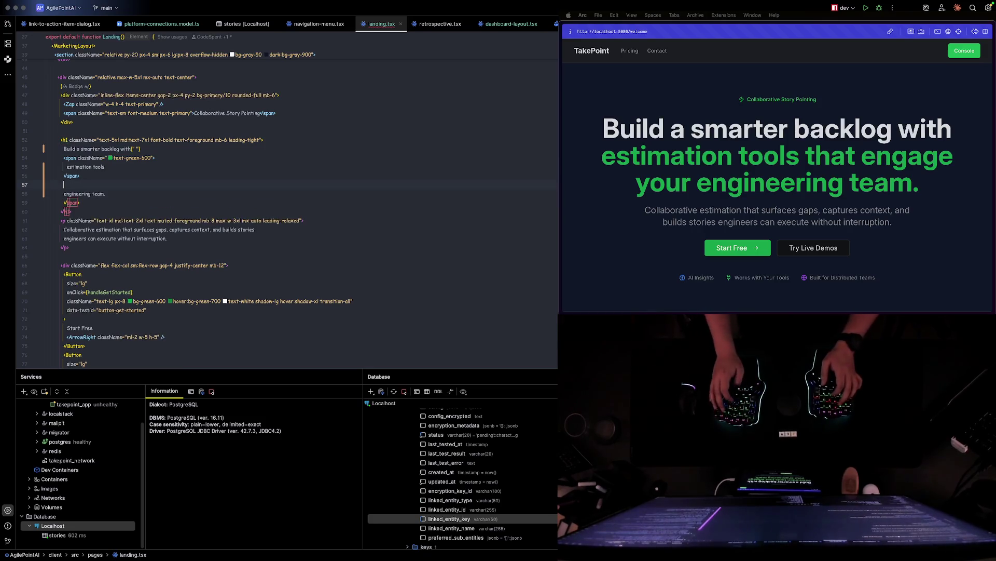
{"action": "key", "text": "Tab"}
{"action": "left_click", "coordinate": [103, 175]}
{"action": "left_click", "coordinate": [120, 172]}
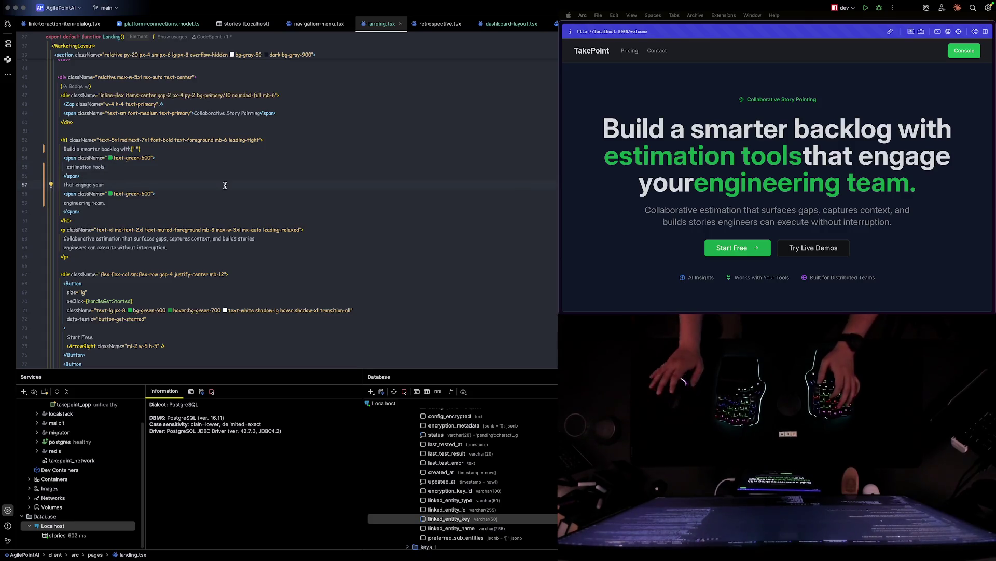
{"action": "type", "text": "{\""}
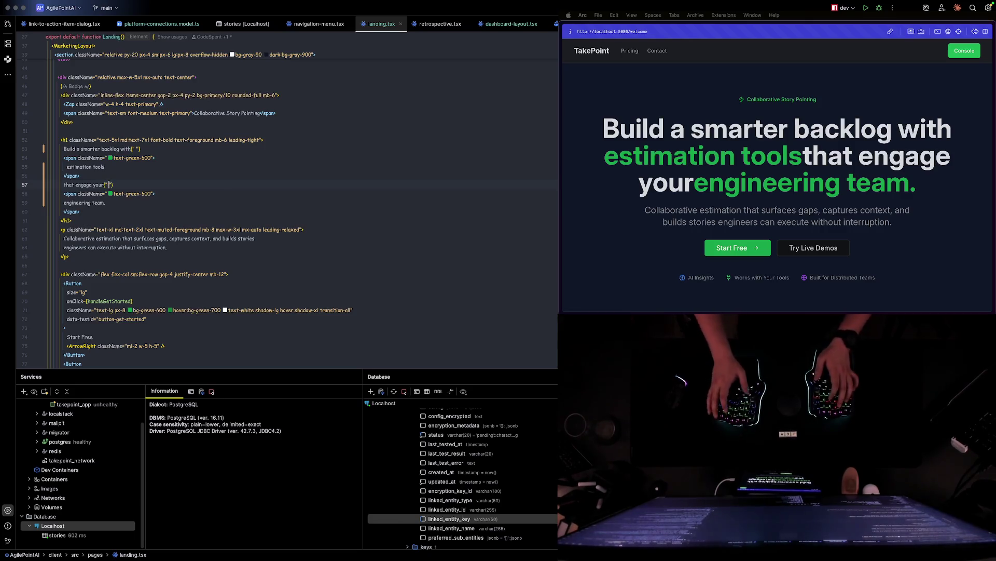
{"action": "left_click", "coordinate": [799, 160]}
{"action": "key", "text": "super+r"}
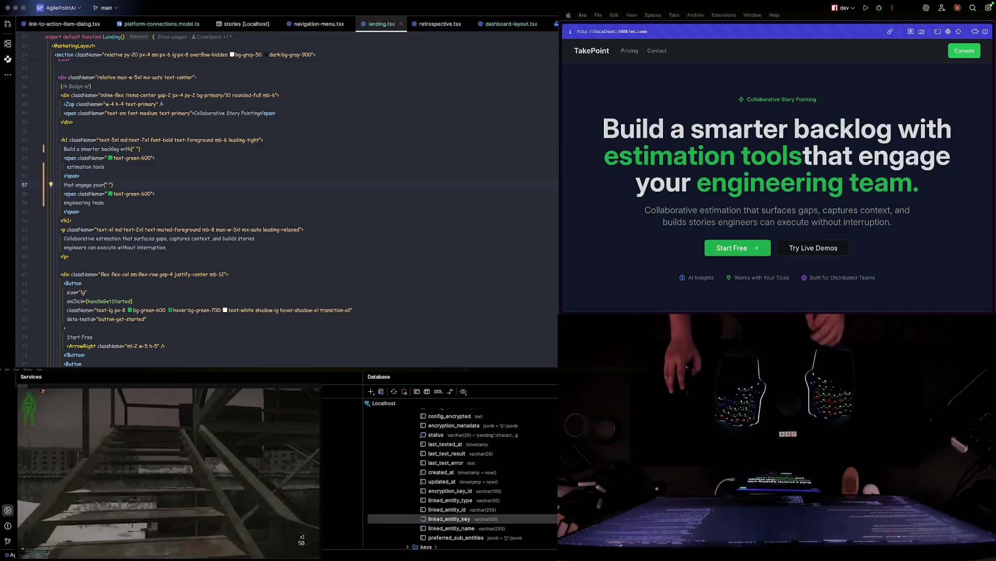
- Add a {" "} space after "estimation tools" on line 55 and reload the preview to check it
{"action": "left_click", "coordinate": [288, 205]}
{"action": "scroll", "coordinate": [281, 229], "scroll_direction": "down", "scroll_amount": 1}
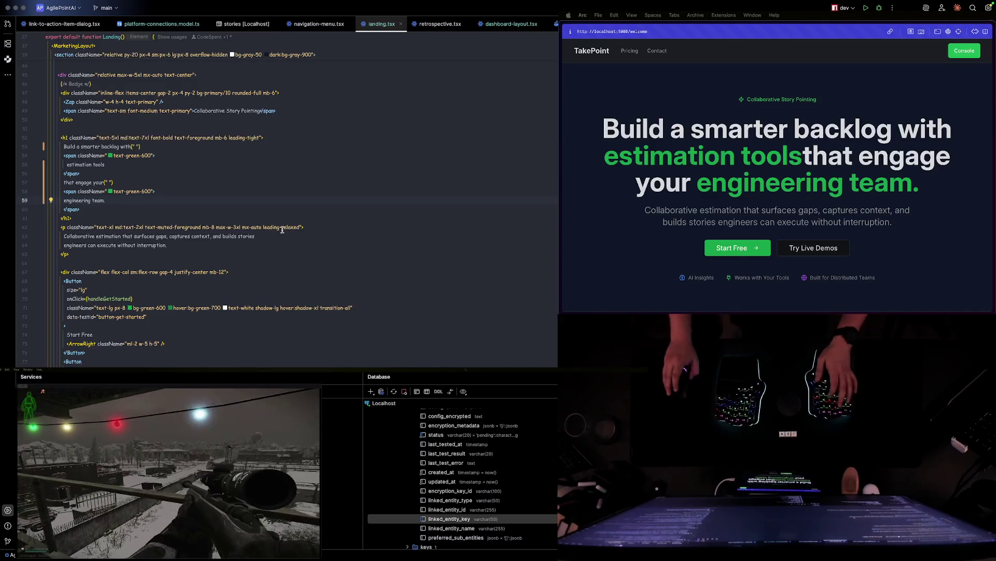
{"action": "scroll", "coordinate": [275, 213], "scroll_direction": "down", "scroll_amount": 1}
{"action": "scroll", "coordinate": [274, 212], "scroll_direction": "down", "scroll_amount": 1}
{"action": "left_click", "coordinate": [274, 211]}
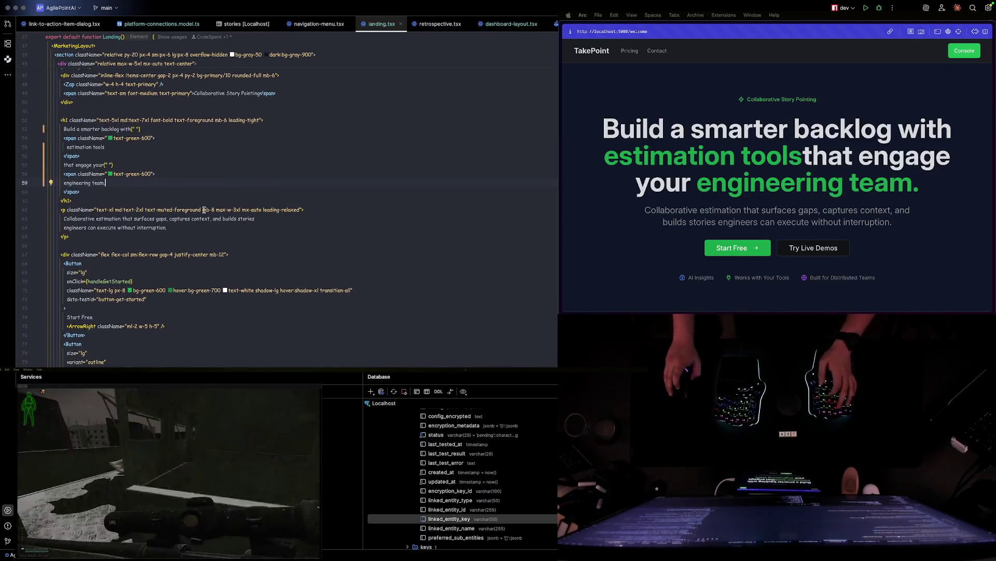
{"action": "left_click", "coordinate": [833, 65]}
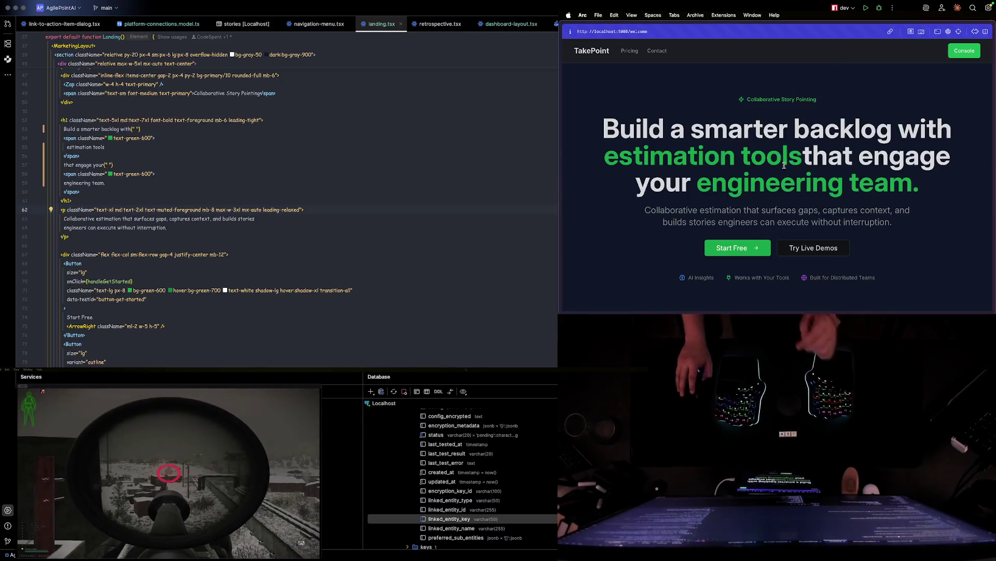
{"action": "key", "text": "super+r"}
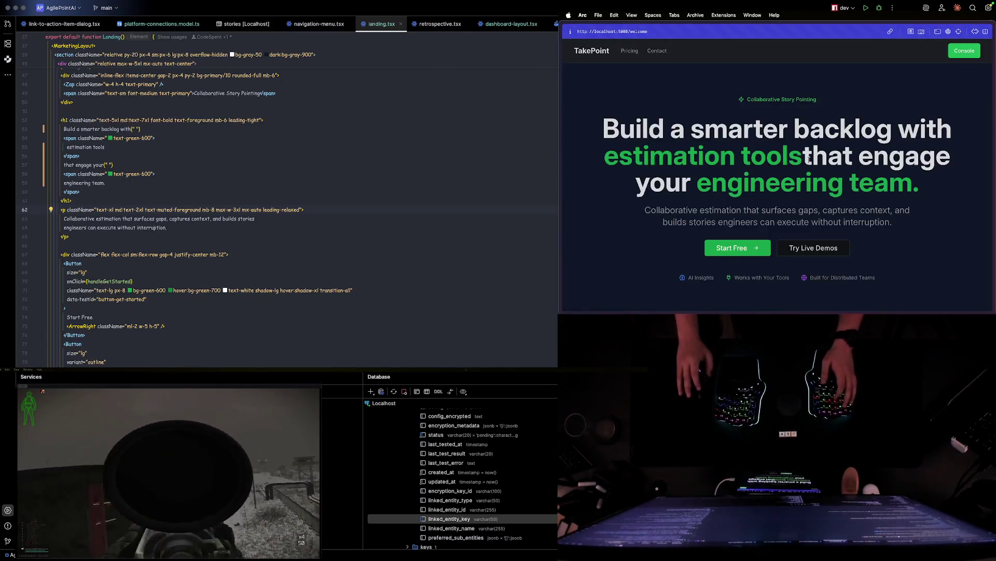
{"action": "left_click", "coordinate": [90, 156]}
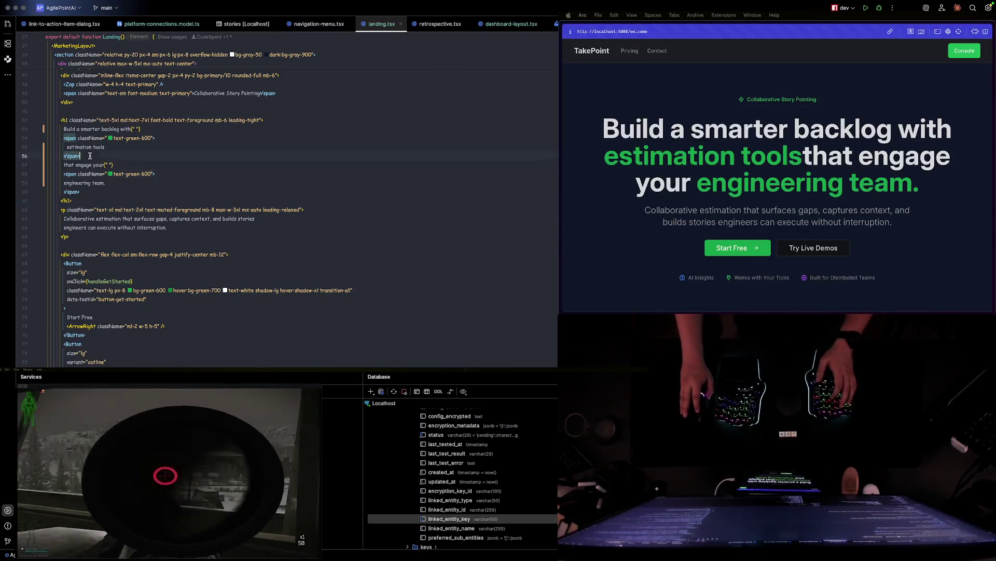
{"action": "key", "text": "Up"}
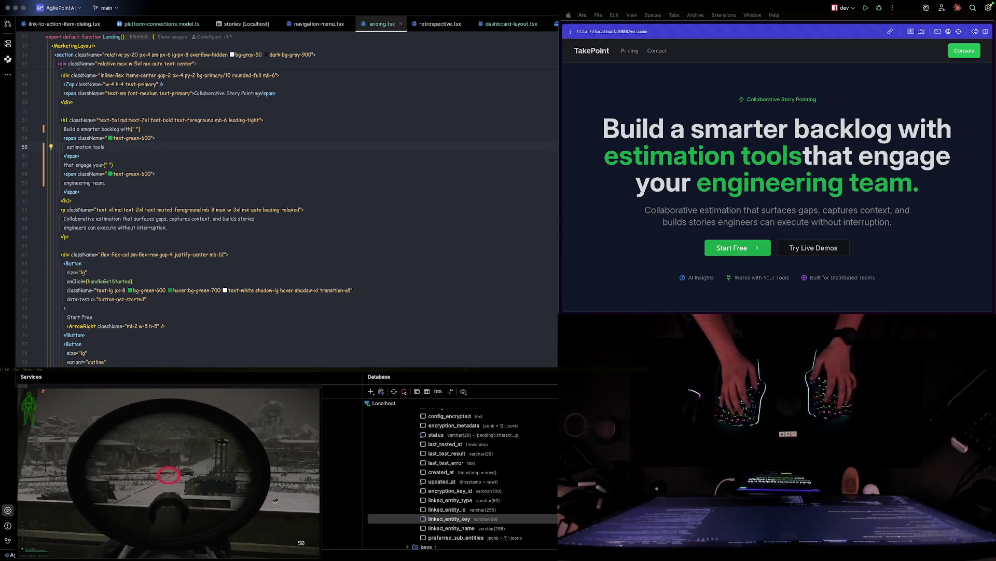
{"action": "type", "text": "{\" \"}"}
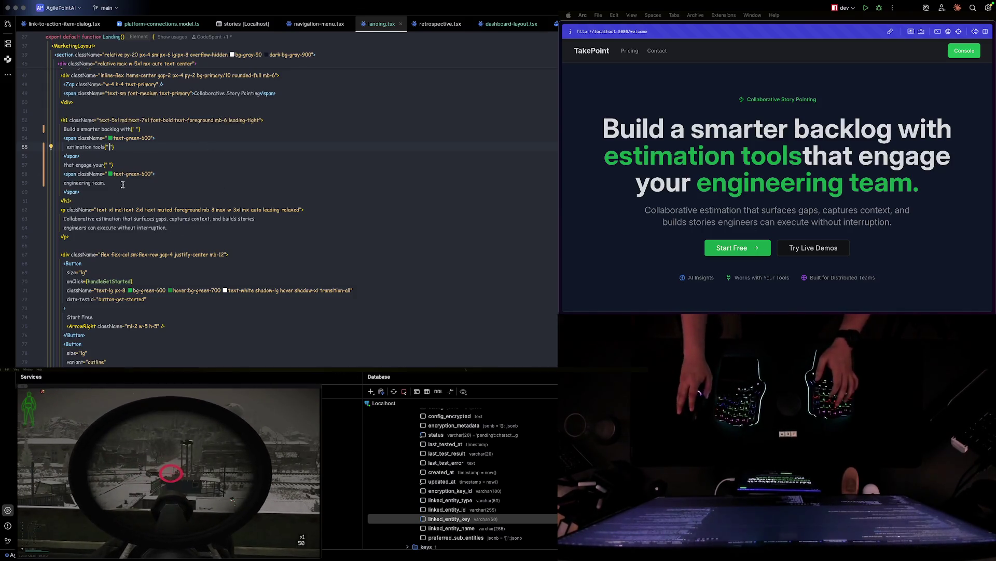
- Save landing.tsx so the preview shows "estimation tools that engage" with proper spacing
{"action": "key", "text": "super+r"}
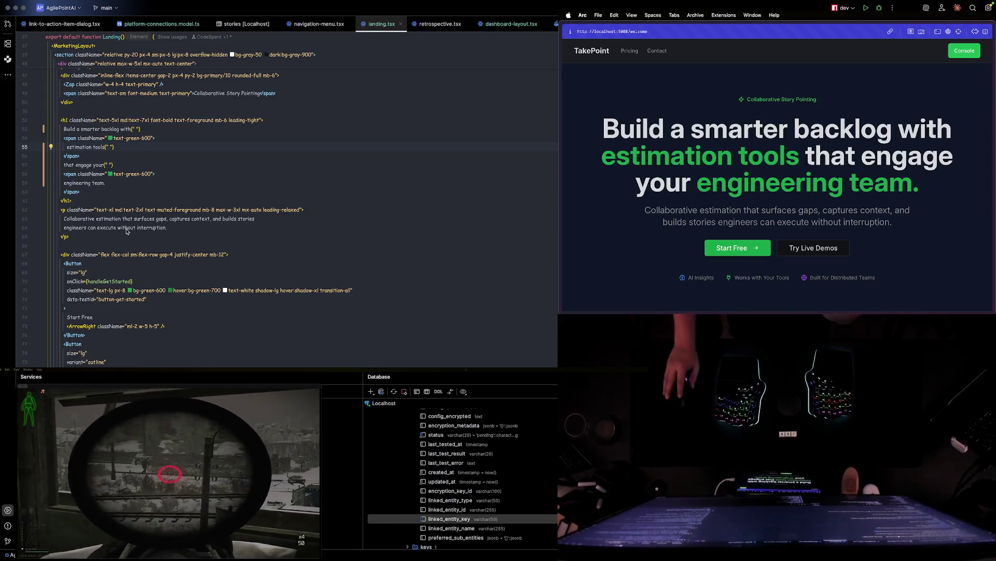
{"action": "left_click", "coordinate": [272, 269]}
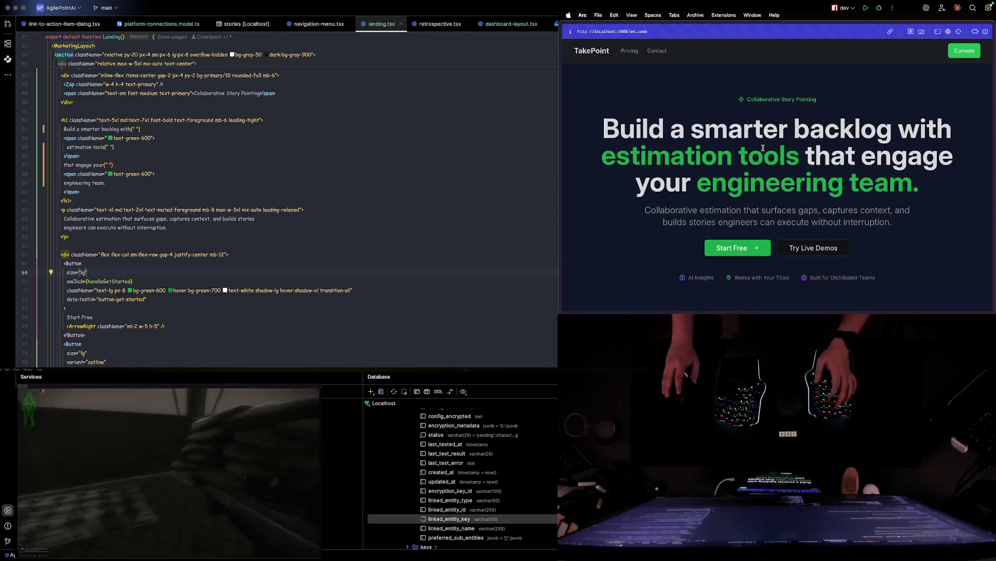
- Open Arc's command bar, start a "yo" query, then clear it
{"action": "key", "text": "super+t"}
{"action": "type", "text": "yout"}
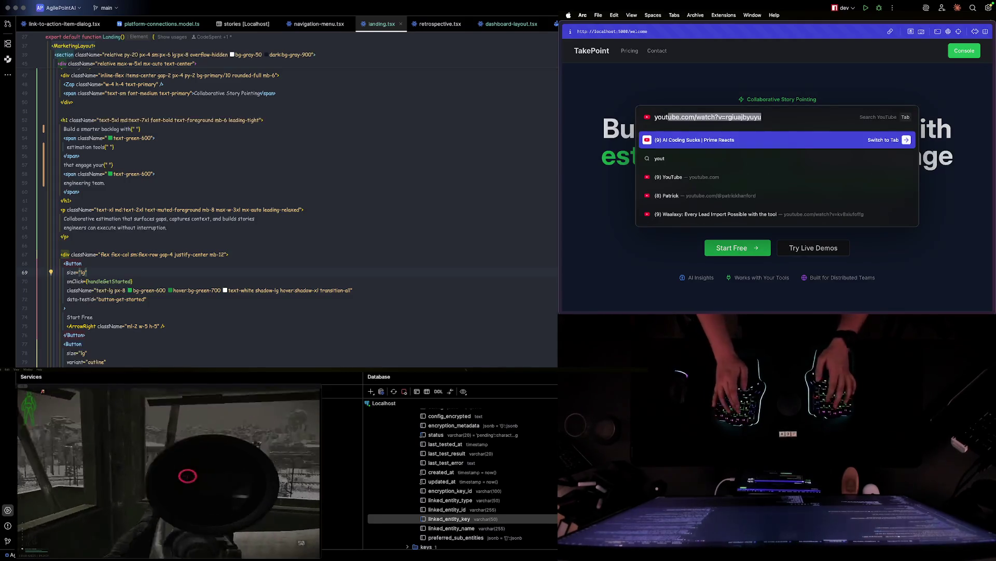
{"action": "type", "text": "o"}
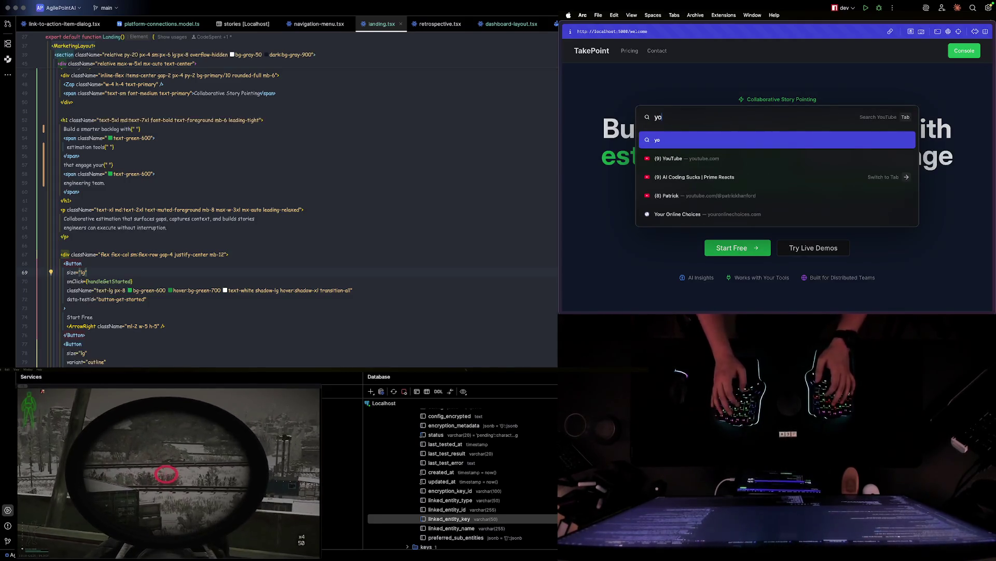
{"action": "key", "text": "BackSpace"}
{"action": "key", "text": "BackSpace"}
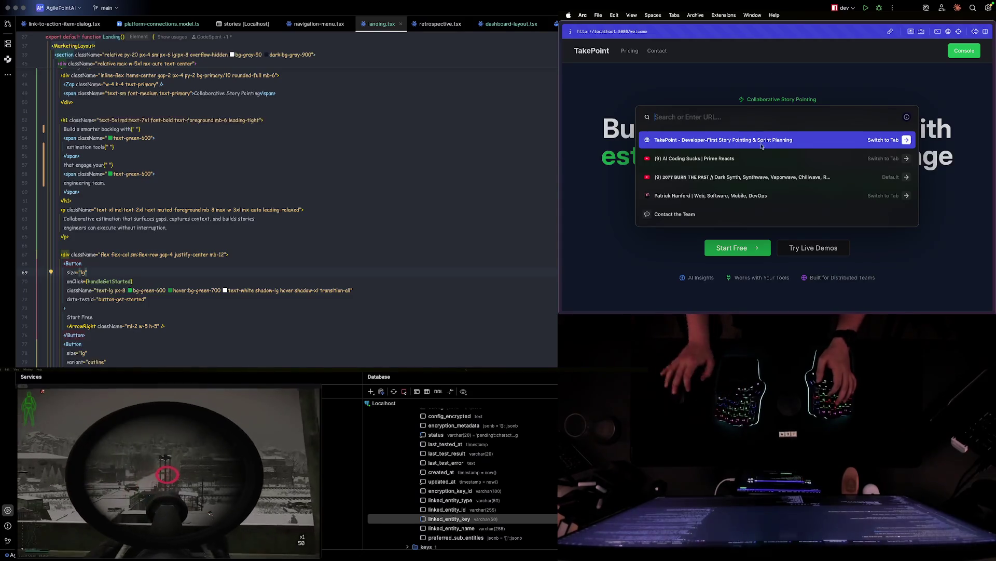
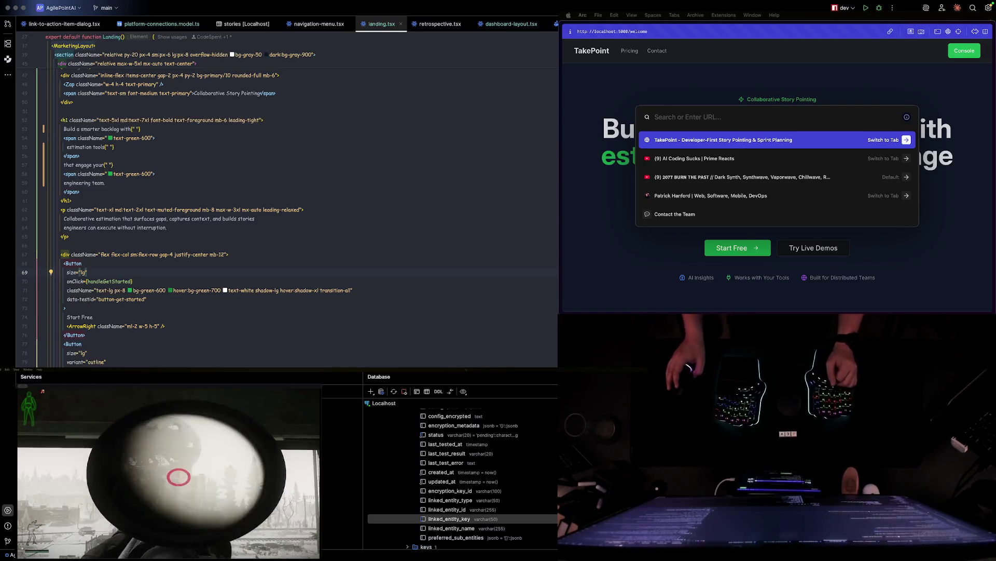
- Bring the Arc preview forward and dismiss its address bar to reveal the new headline
{"action": "left_click", "coordinate": [472, 148]}
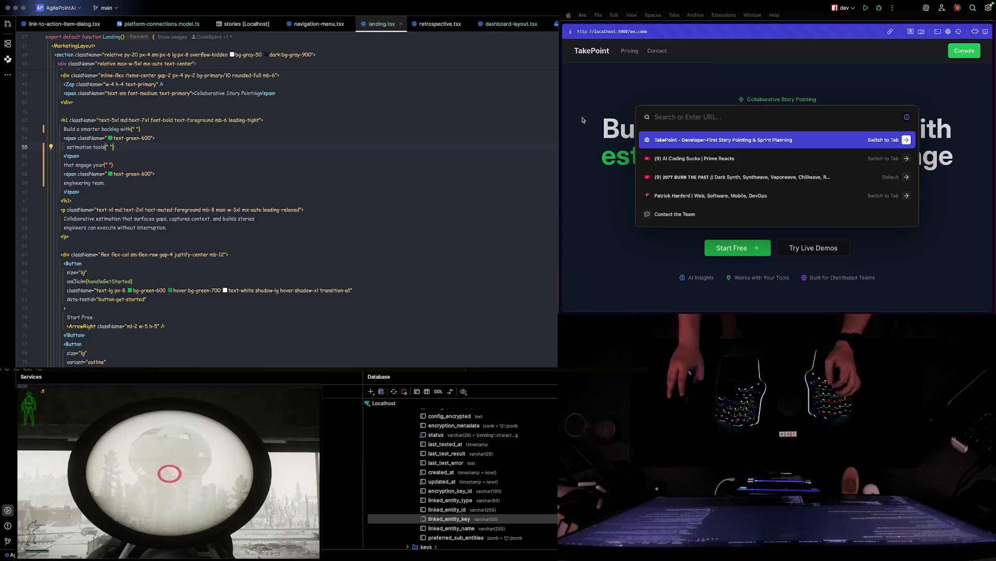
{"action": "left_click", "coordinate": [601, 122]}
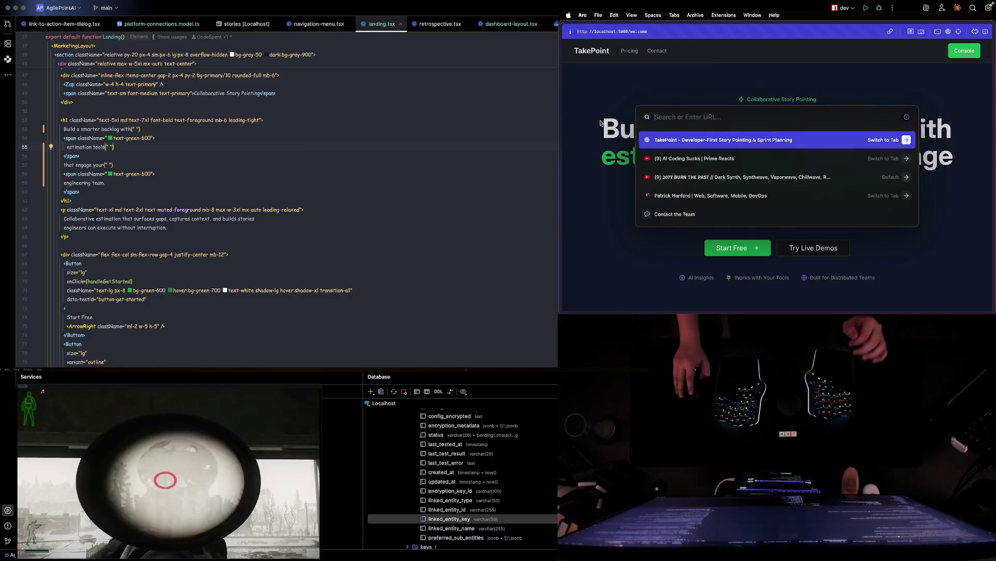
{"action": "key", "text": "Escape"}
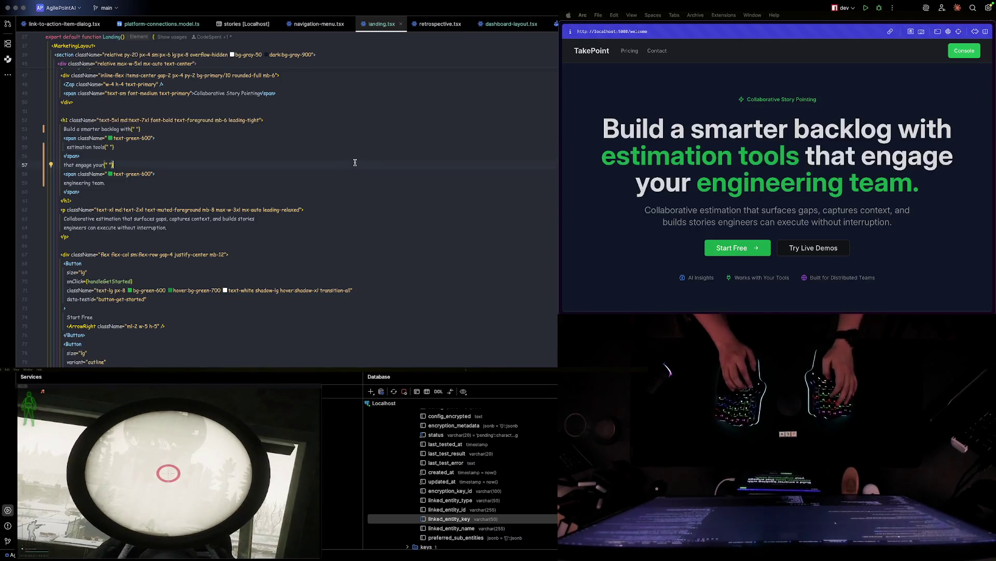
- Move the WebStorm window aside and switch to the Obsidian TakePoint research notes
{"action": "key", "text": "ctrl+alt+Right"}
{"action": "key", "text": "super+Tab"}
{"action": "scroll", "coordinate": [280, 200], "scroll_direction": "down", "scroll_amount": 5}
{"action": "scroll", "coordinate": [279, 199], "scroll_direction": "down", "scroll_amount": 5}
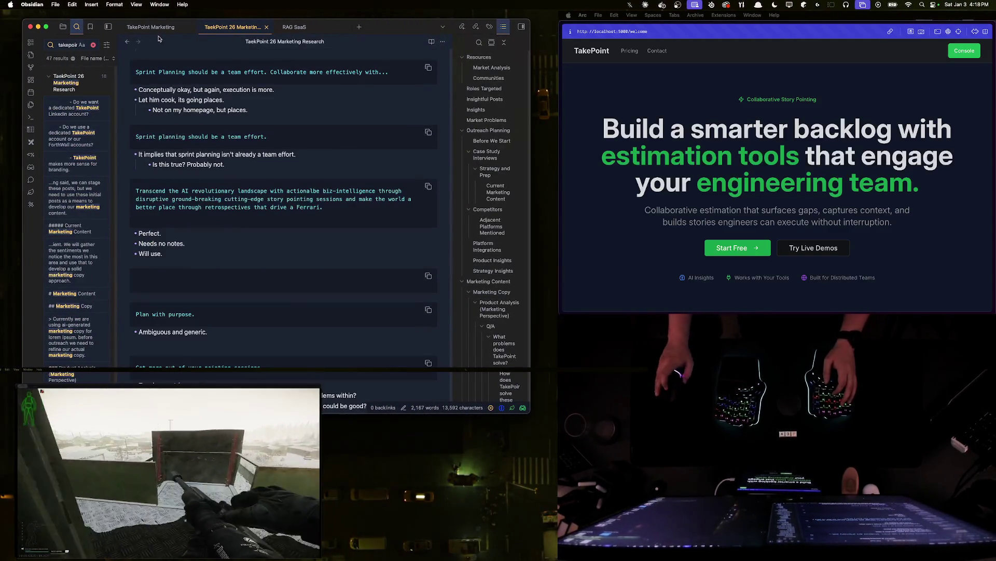
{"action": "type", "text": "Talks"}
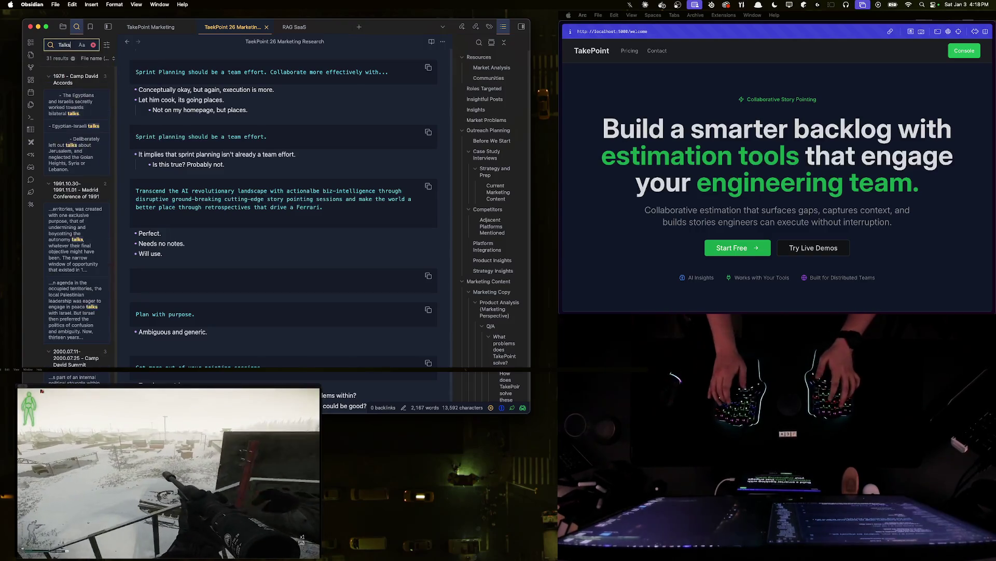
- Clear the Talks search query, then switch the browser to the YouTube video
{"action": "key", "text": "BackSpace"}
{"action": "key", "text": "BackSpace"}
{"action": "key", "text": "BackSpace"}
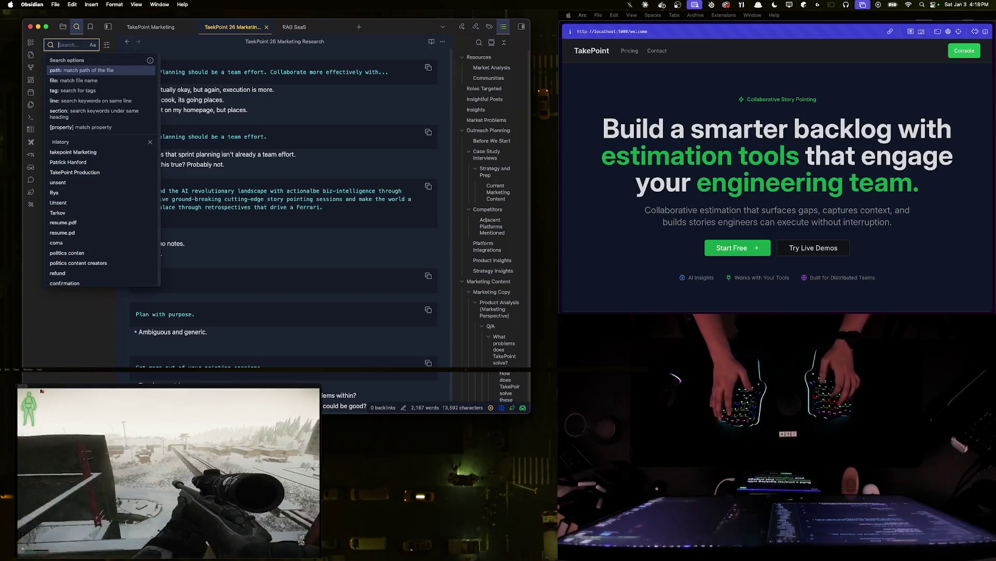
{"action": "type", "text": "TakePoint"}
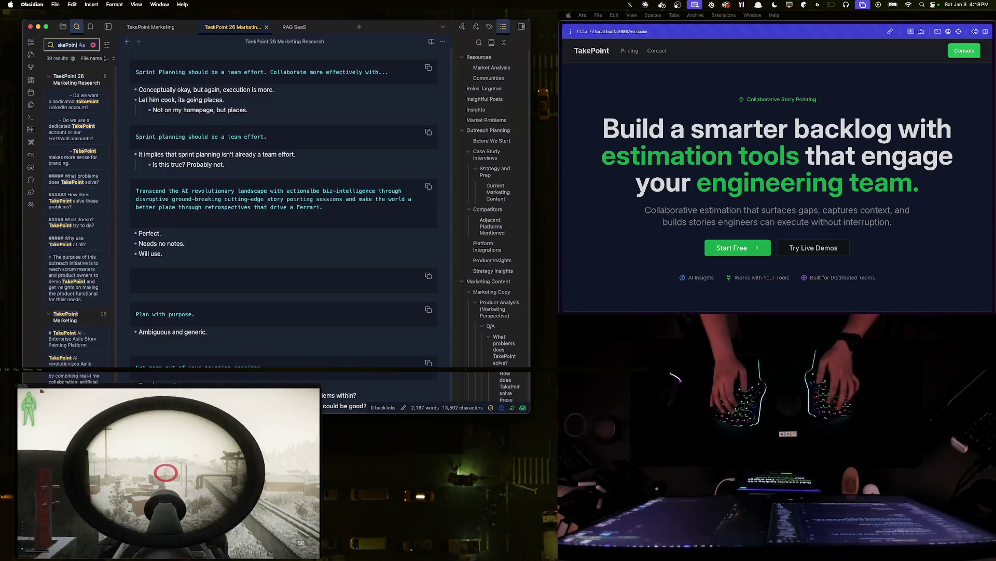
{"action": "scroll", "coordinate": [76, 219], "scroll_direction": "down", "scroll_amount": 3}
{"action": "scroll", "coordinate": [76, 218], "scroll_direction": "down", "scroll_amount": 3}
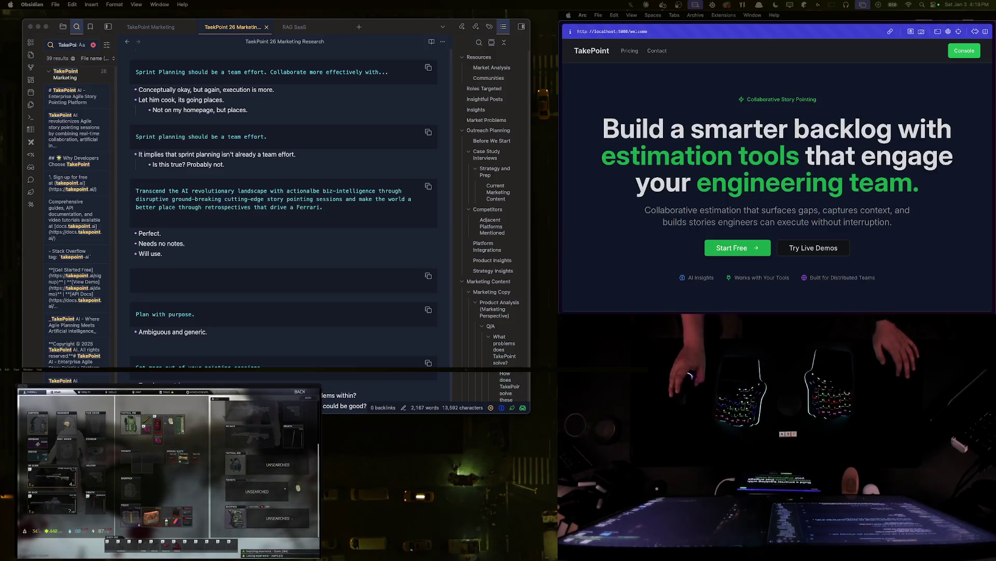
{"action": "key", "text": "ctrl+Tab"}
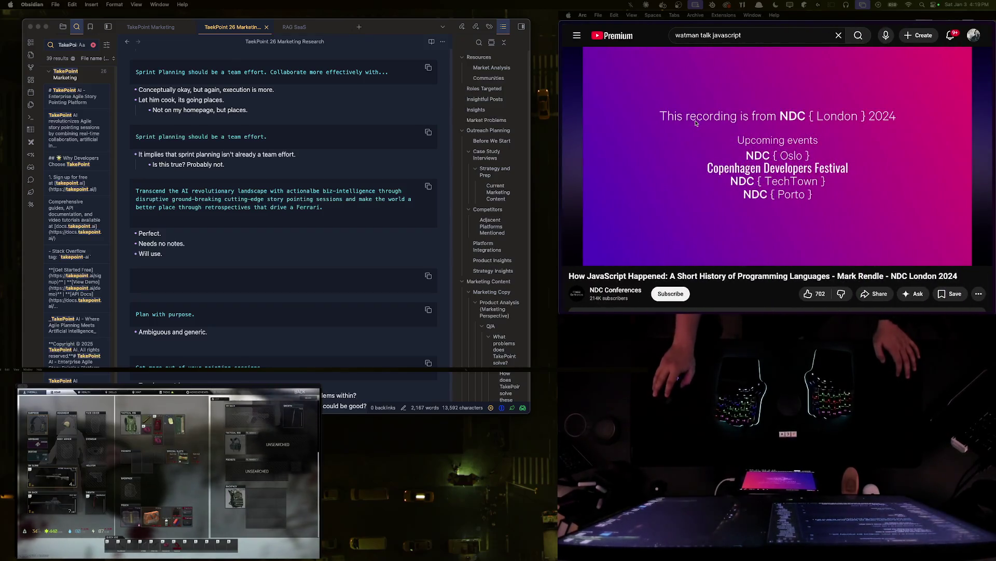
- Clear the old YouTube search text and briefly glance at the Mission Control window overview
{"action": "left_click", "coordinate": [839, 35]}
{"action": "left_click", "coordinate": [642, 37]}
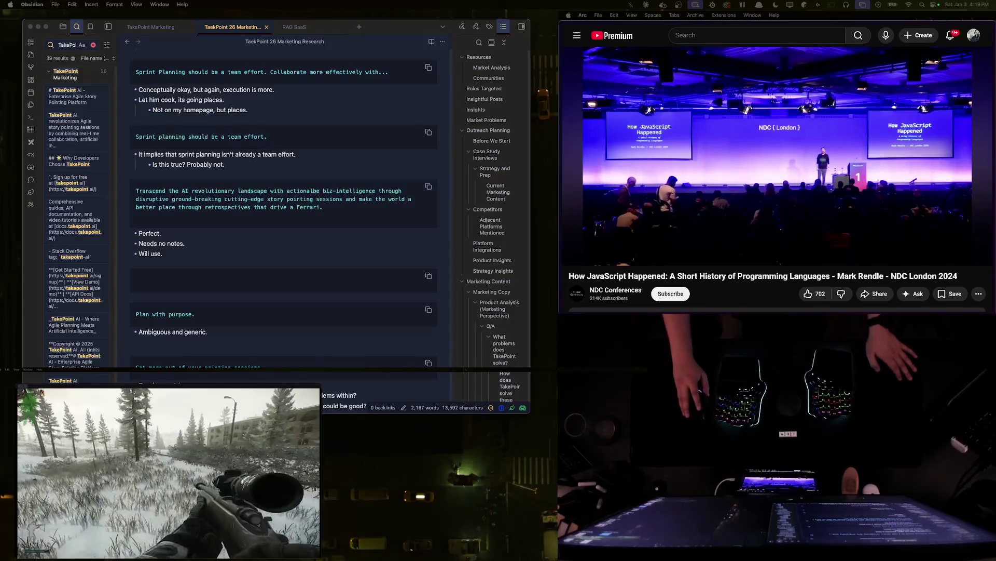
{"action": "key", "text": "ctrl+Up"}
{"action": "key", "text": "Escape"}
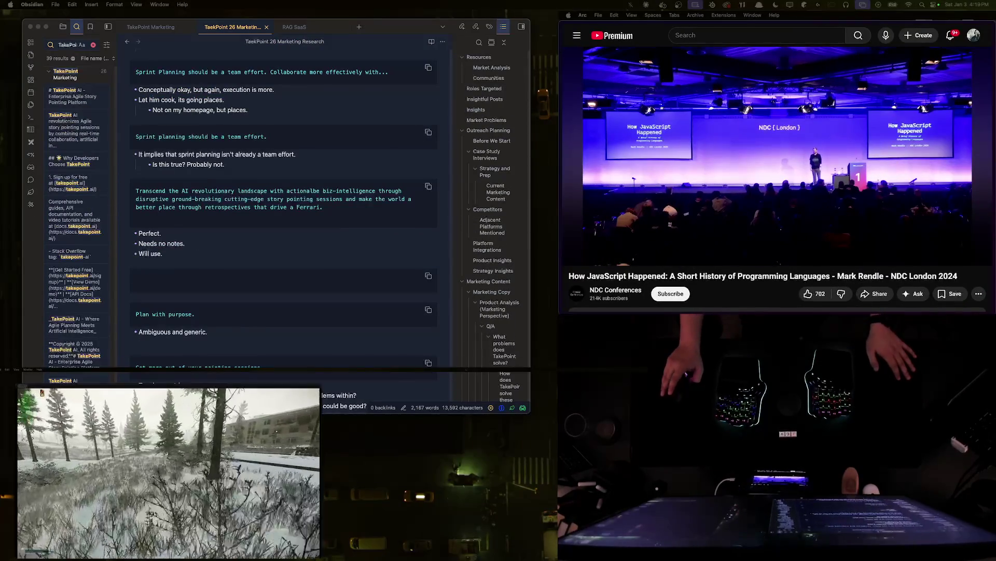